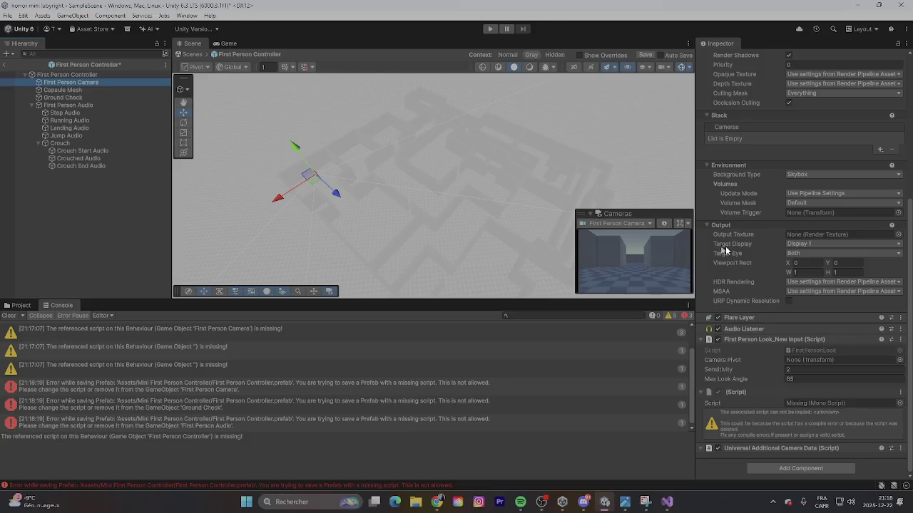
# Step: Set Target Eye to None and leave prefab mode, discarding the unsaveable prefab changes
pyautogui.click(810, 268)
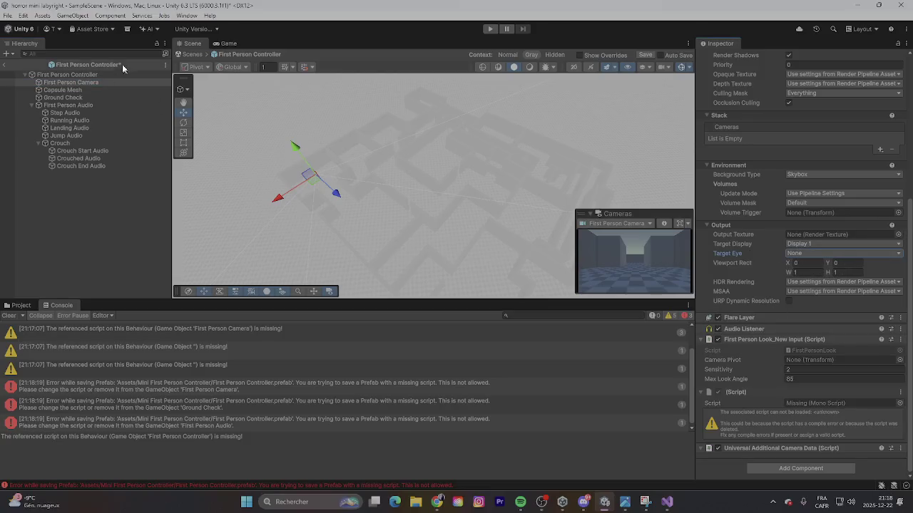
pyautogui.click(6, 64)
pyautogui.click(431, 268)
pyautogui.click(512, 264)
pyautogui.click(5, 65)
pyautogui.click(490, 268)
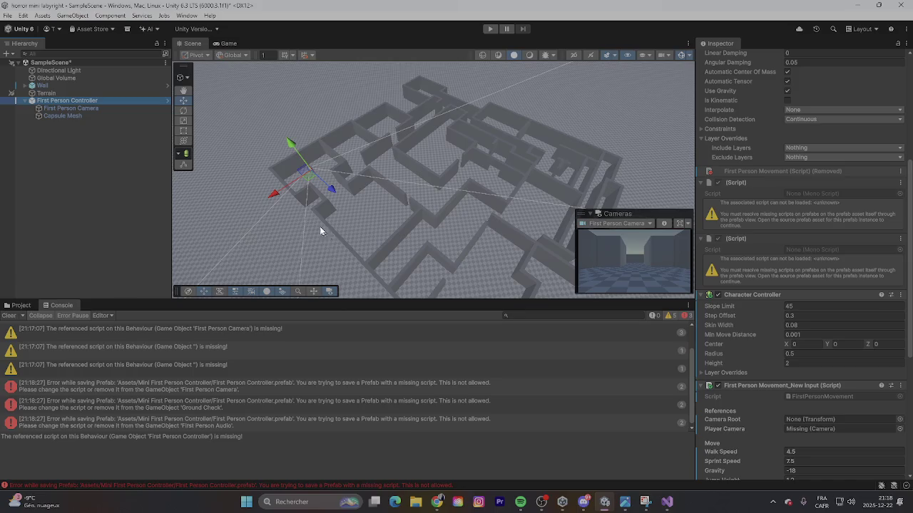
# Step: Play-test SampleScene, inspecting the First Person Camera behind the missing-script warning, then stop
pyautogui.click(63, 115)
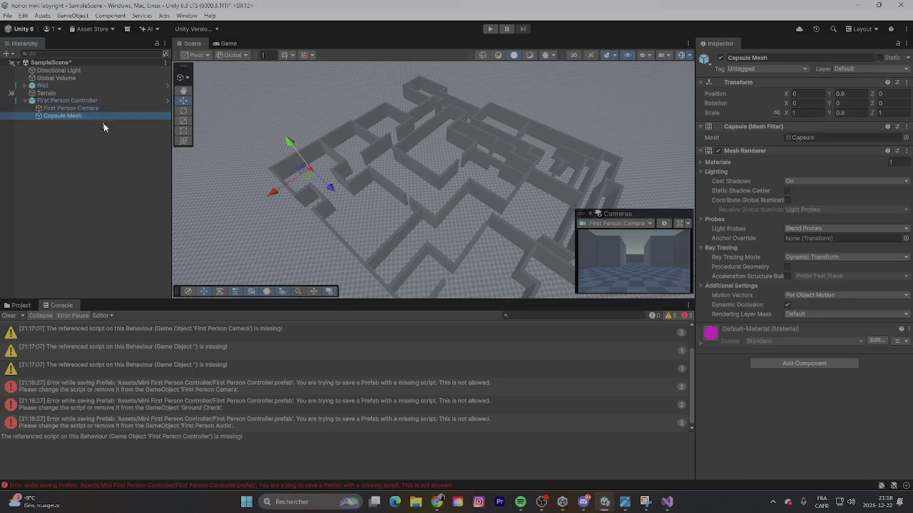
pyautogui.click(490, 28)
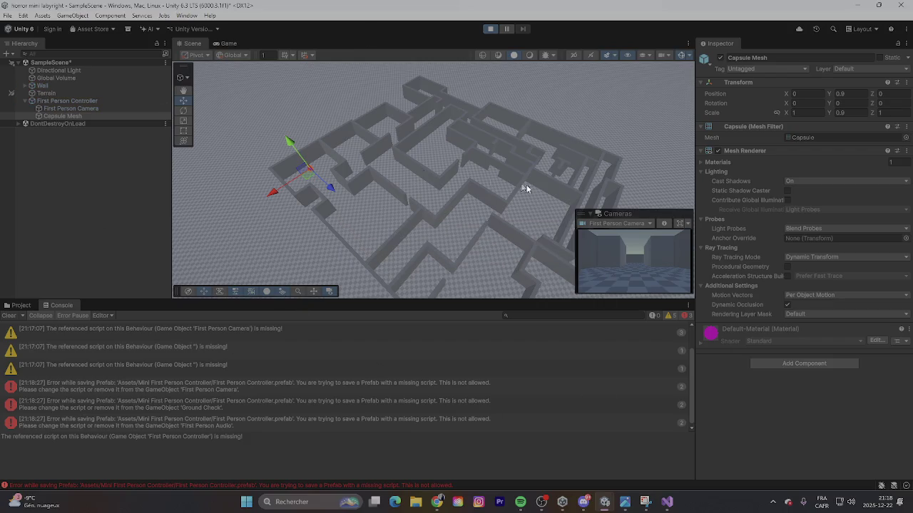
pyautogui.click(277, 363)
pyautogui.click(276, 362)
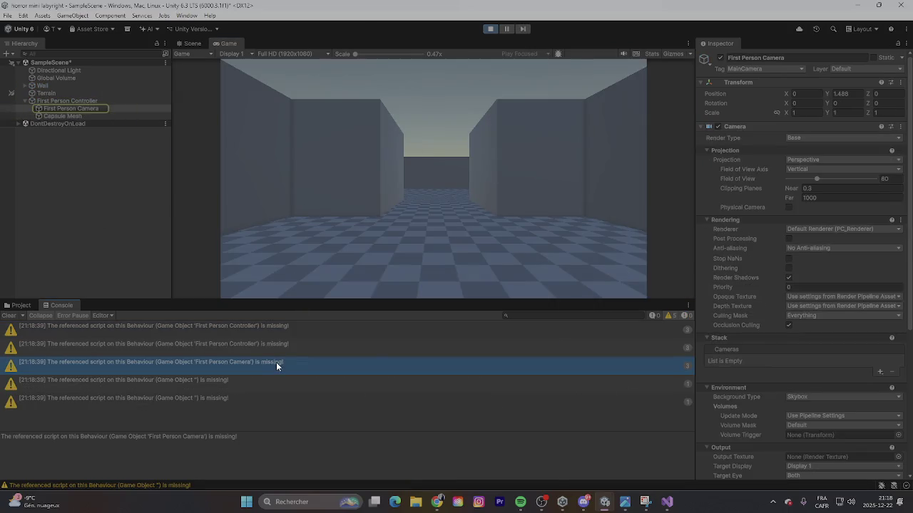
pyautogui.scroll(-10, 783, 277)
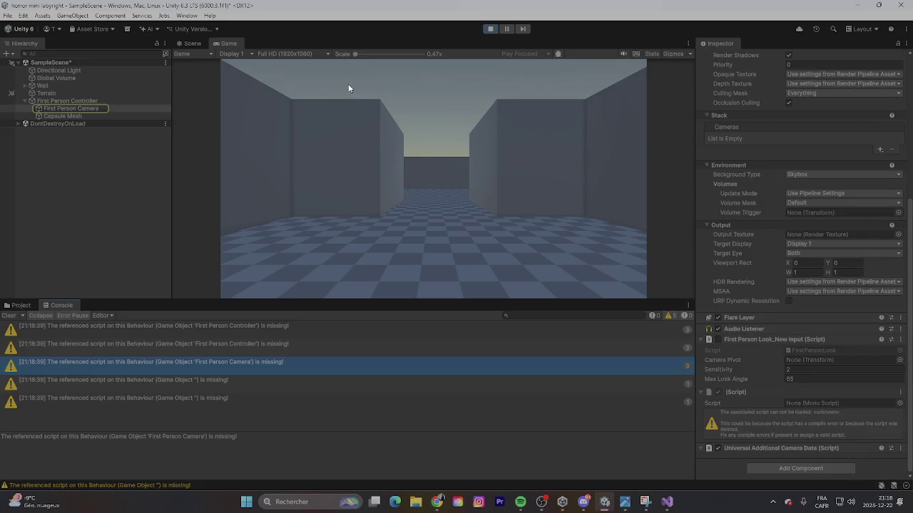
pyautogui.click(489, 28)
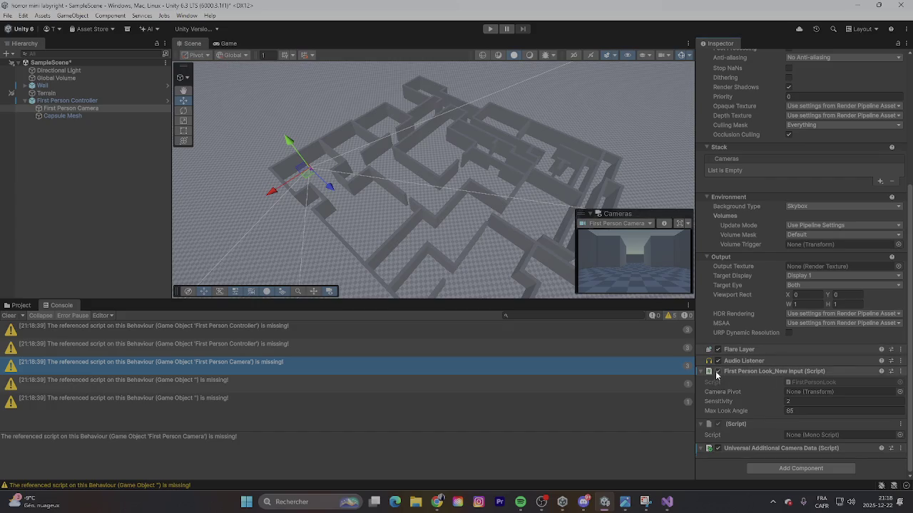
# Step: Open FirstPersonLook.cs in Visual Studio from its Script field, leaving Camera Pivot unassigned
pyautogui.click(899, 392)
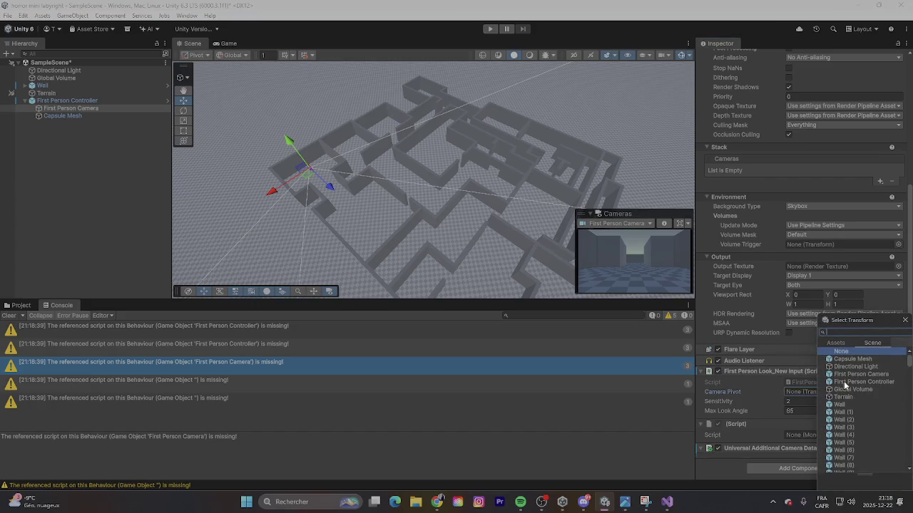
pyautogui.click(794, 389)
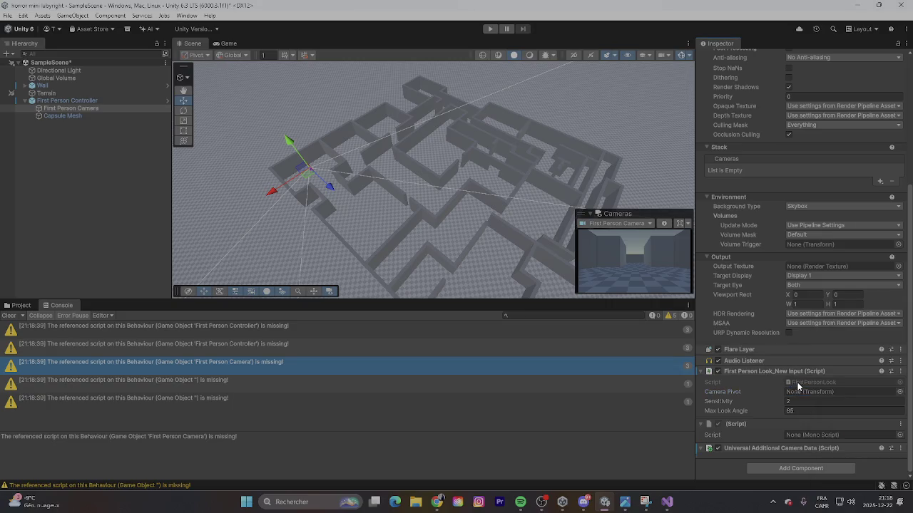
pyautogui.doubleClick(796, 382)
pyautogui.scroll(-7, 279, 279)
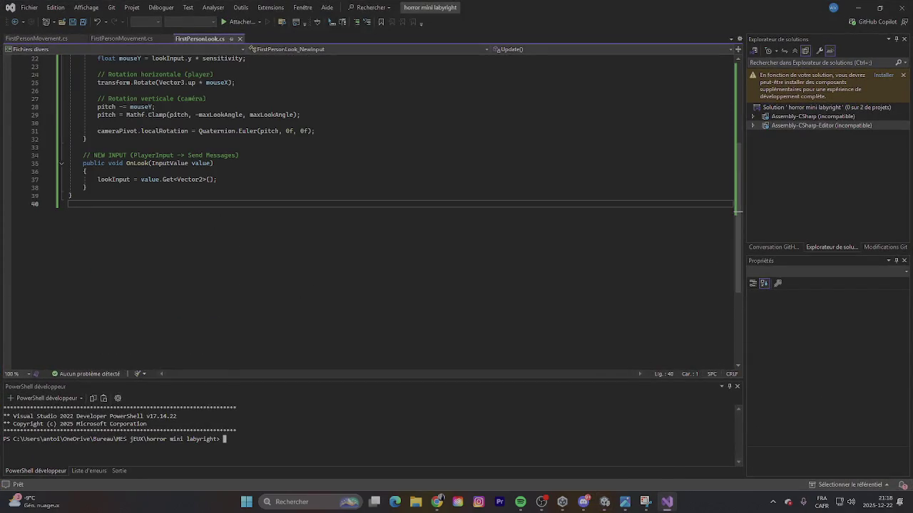
# Step: Replace FirstPersonLook.cs with the pasted Input System look code, save it, and return to Unity
pyautogui.moveTo(94, 204)
pyautogui.mouseDown()
pyautogui.moveTo(89, 68)
pyautogui.moveTo(51, 50)
pyautogui.mouseUp()
pyautogui.hotkey('ctrl', 'v')
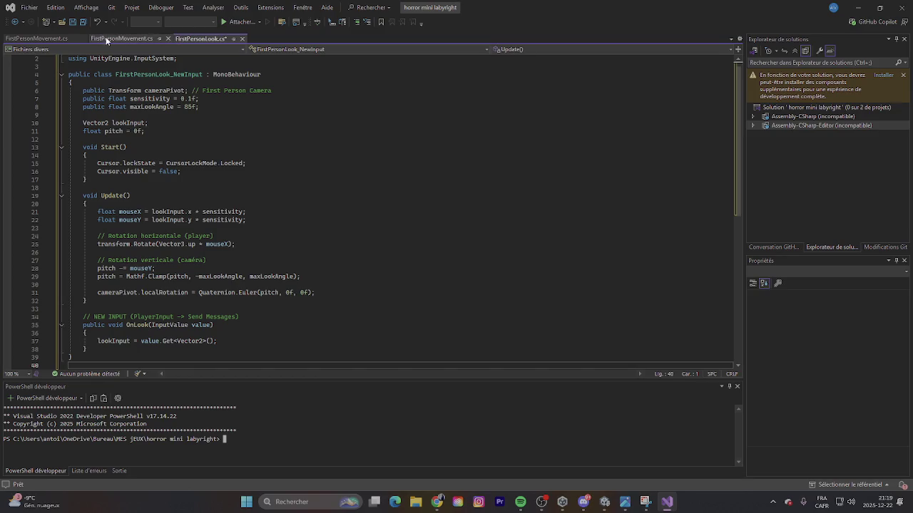
pyautogui.click(82, 21)
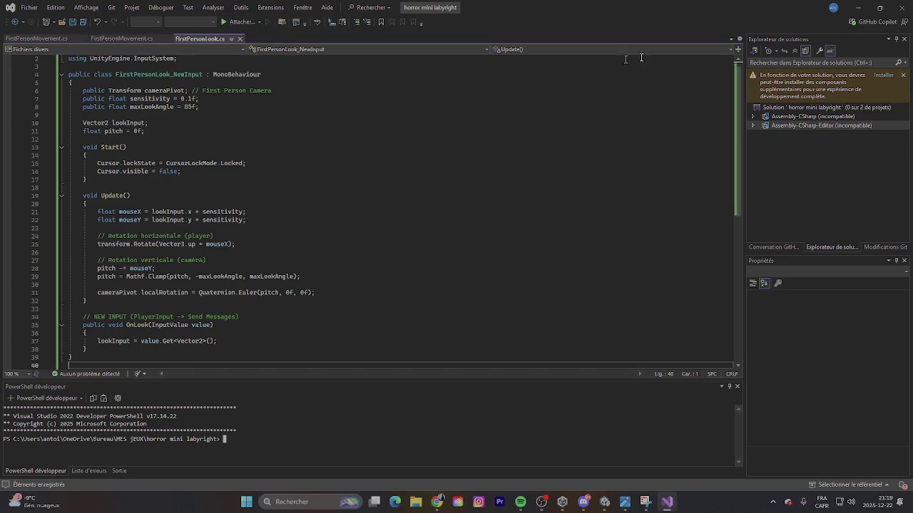
pyautogui.click(850, 5)
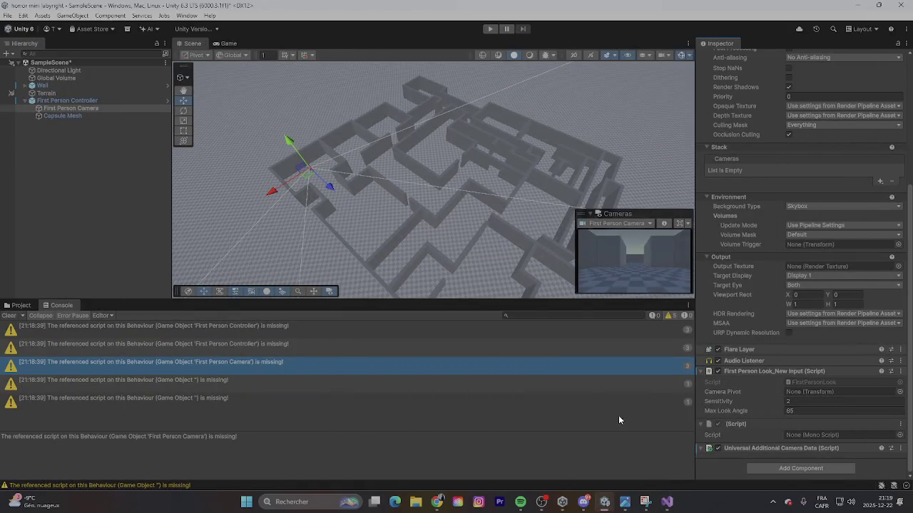
pyautogui.click(667, 502)
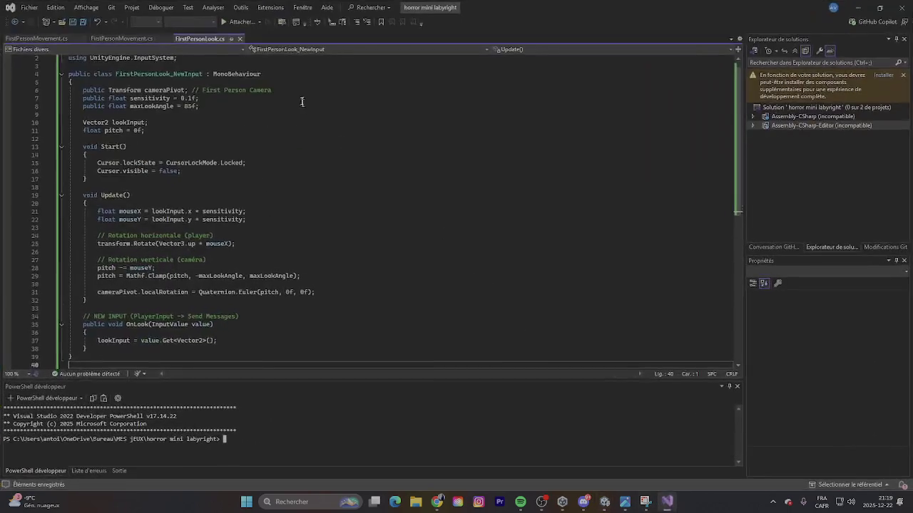
pyautogui.click(857, 7)
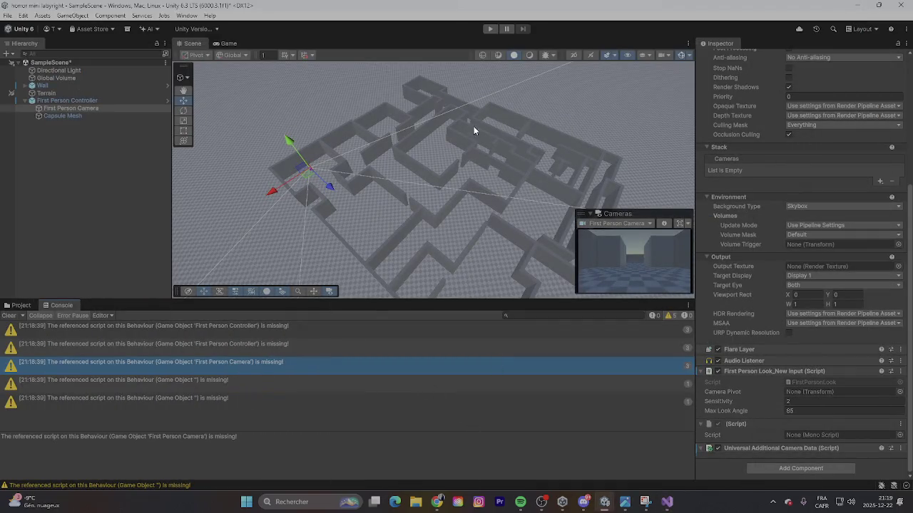
# Step: Move Wall (85) to X -4.5, Z 29.4 in the maze, then deselect it
pyautogui.moveTo(417, 253); pyautogui.dragTo(436, 221)
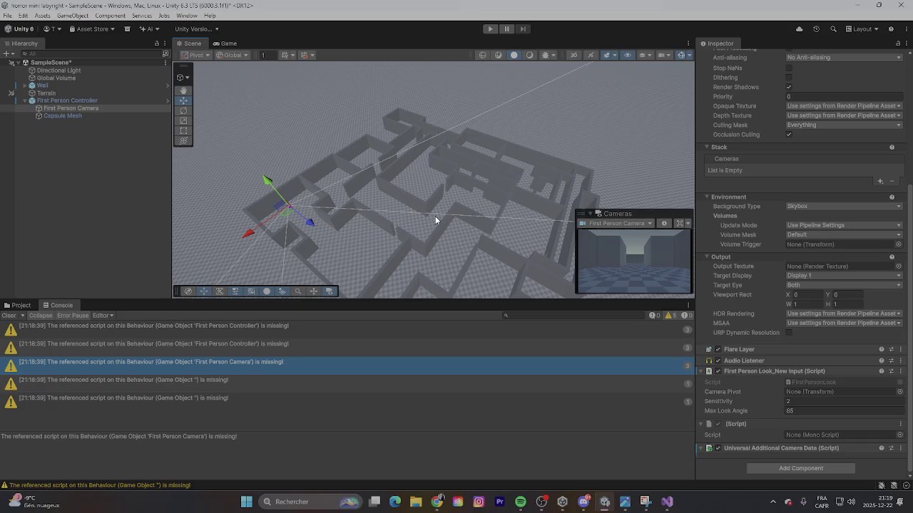
pyautogui.rightClick(435, 217)
pyautogui.click(382, 196)
pyautogui.moveTo(381, 196); pyautogui.dragTo(416, 172)
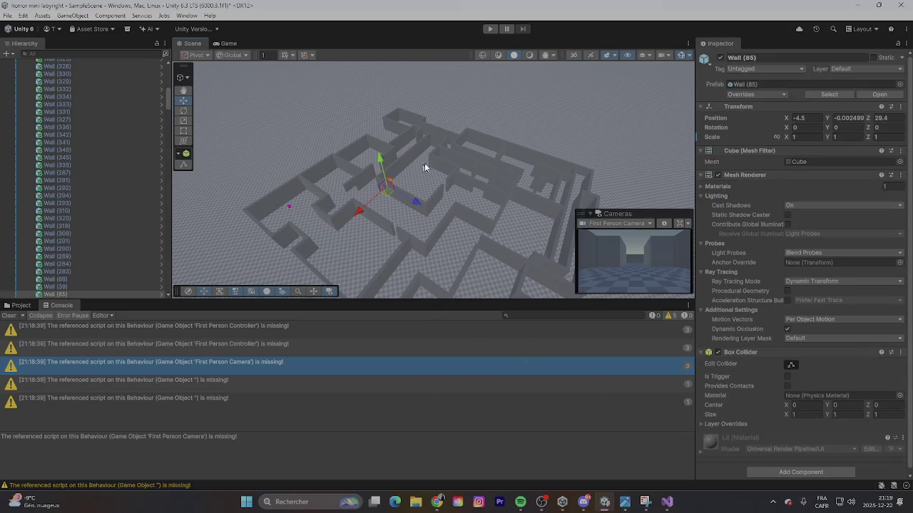
pyautogui.click(609, 118)
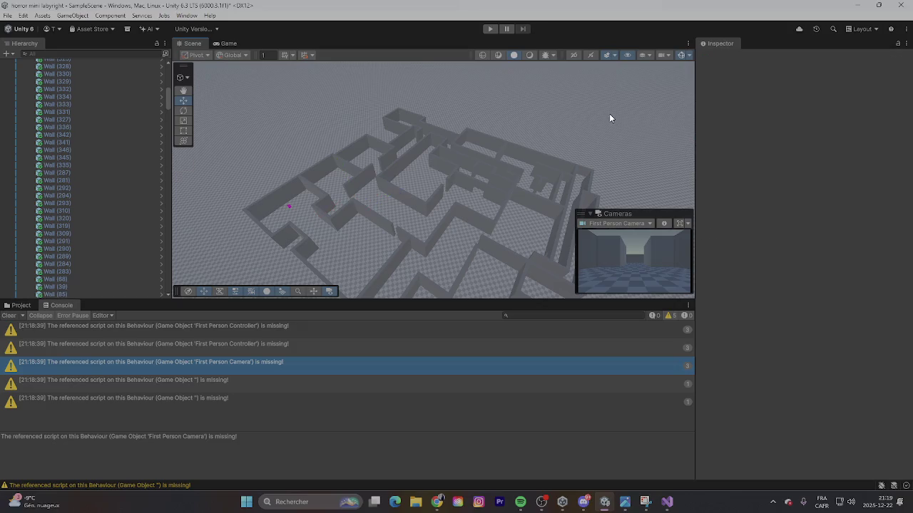
# Step: Ping the First Person Controller from the first missing-script console warning
pyautogui.scroll(10, 140, 142)
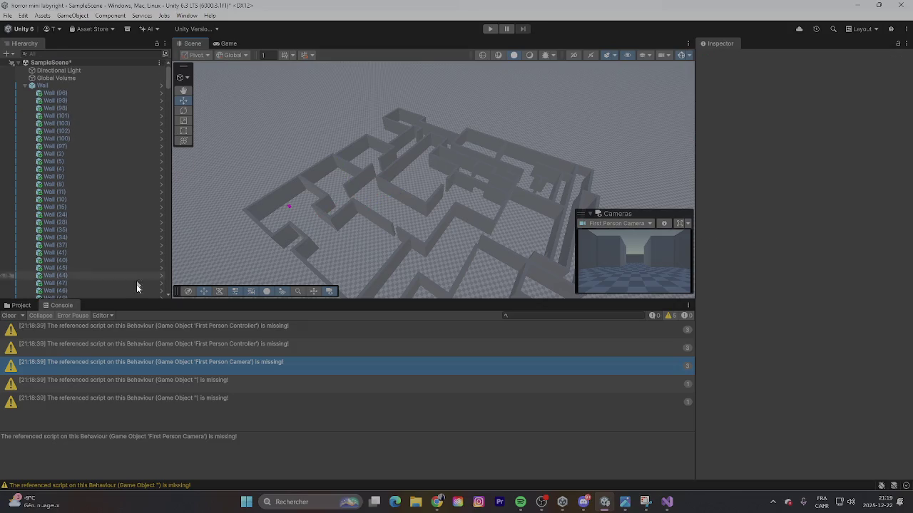
pyautogui.click(159, 398)
pyautogui.click(190, 336)
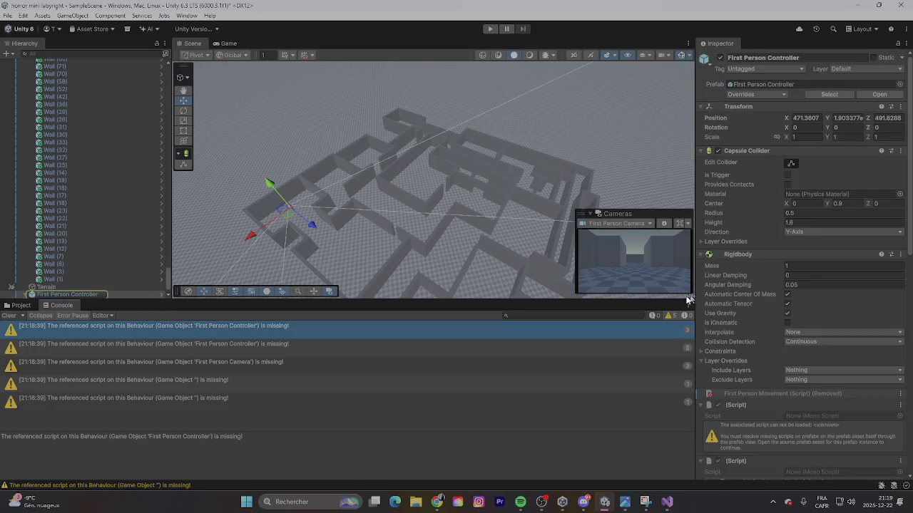
# Step: Revert the removed First Person Movement component on First Person Controller
pyautogui.scroll(-6, 800, 284)
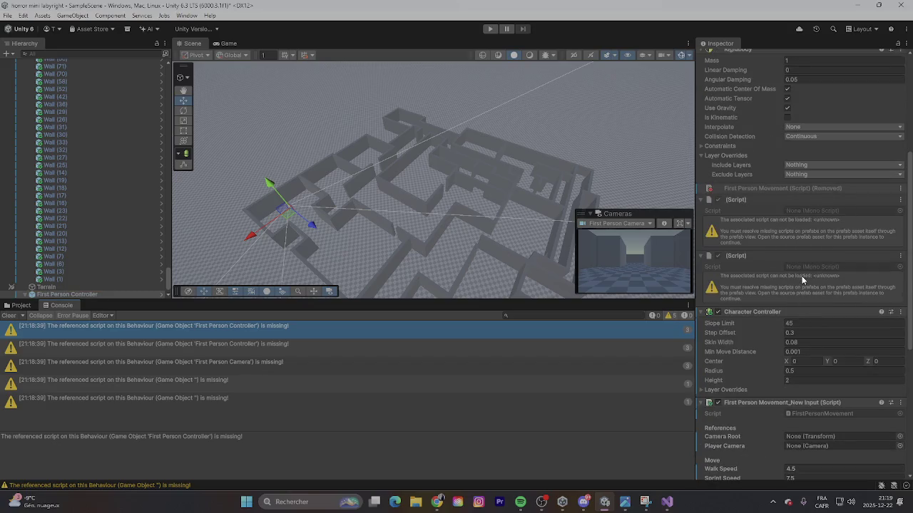
pyautogui.rightClick(742, 204)
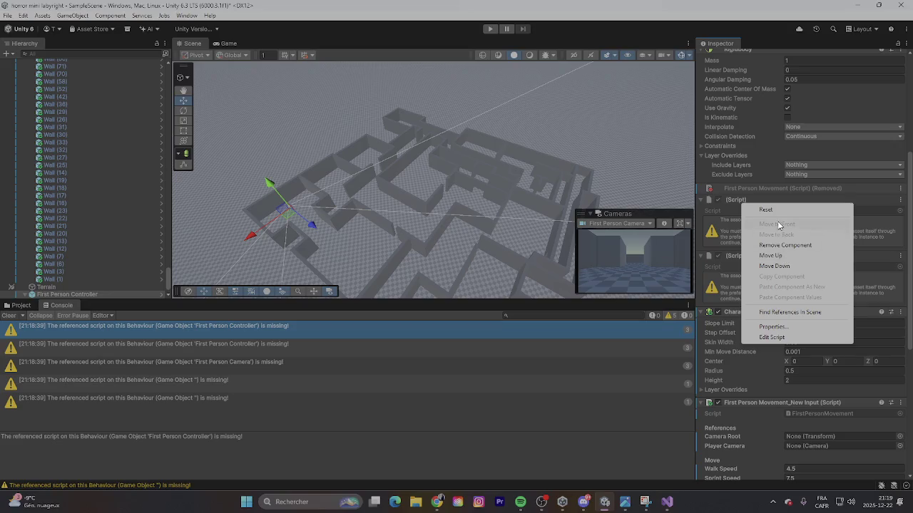
pyautogui.press('Escape')
pyautogui.rightClick(778, 193)
pyautogui.moveTo(805, 197)
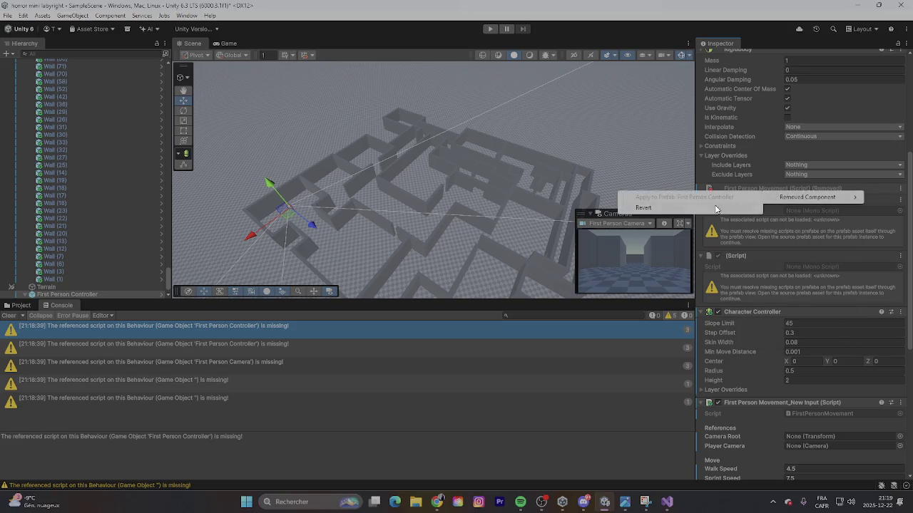
pyautogui.click(716, 207)
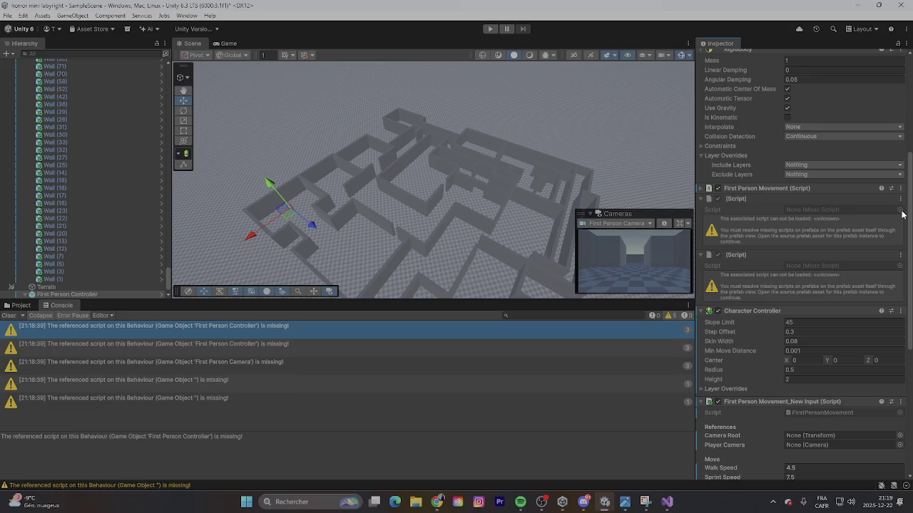
# Step: Remove both missing (Script) components and open FirstPersonMovement.cs in Visual Studio
pyautogui.rightClick(818, 200)
pyautogui.press('Escape')
pyautogui.rightClick(822, 204)
pyautogui.click(837, 240)
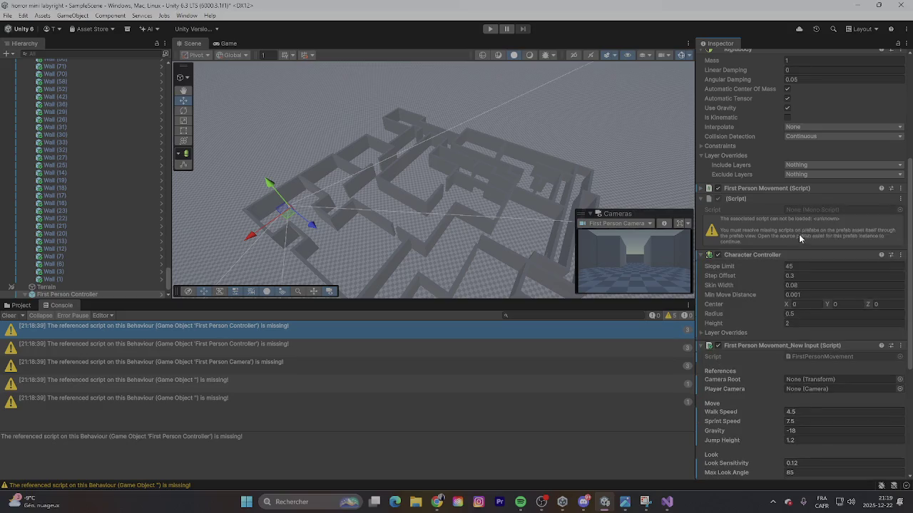
pyautogui.rightClick(804, 201)
pyautogui.click(839, 243)
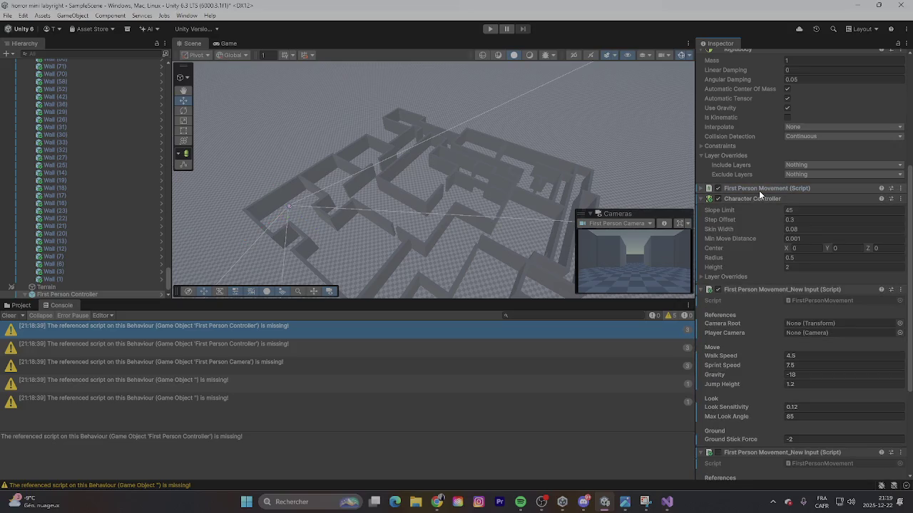
pyautogui.click(759, 191)
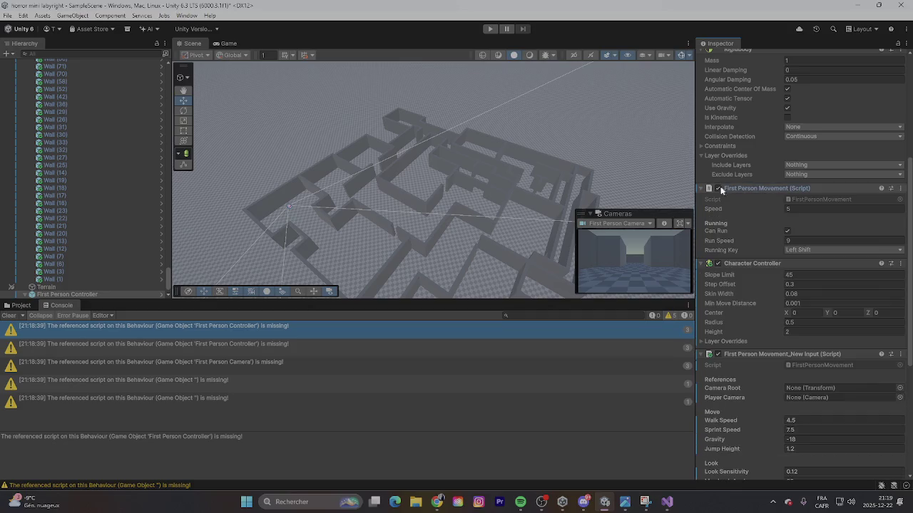
pyautogui.doubleClick(862, 200)
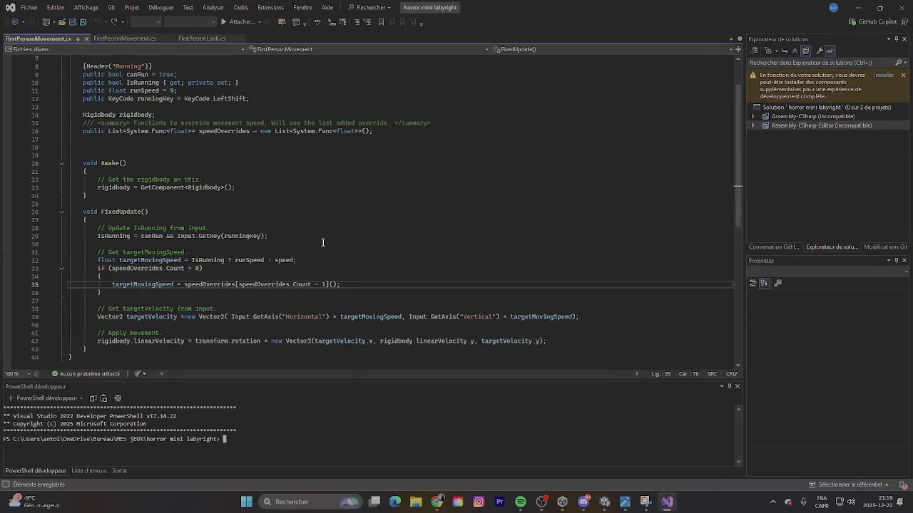
# Step: Read through FirstPersonMovement.cs and its FixedUpdate linearVelocity code, then return to Unity
pyautogui.scroll(2, 322, 241)
pyautogui.scroll(-9, 321, 241)
pyautogui.scroll(9, 324, 245)
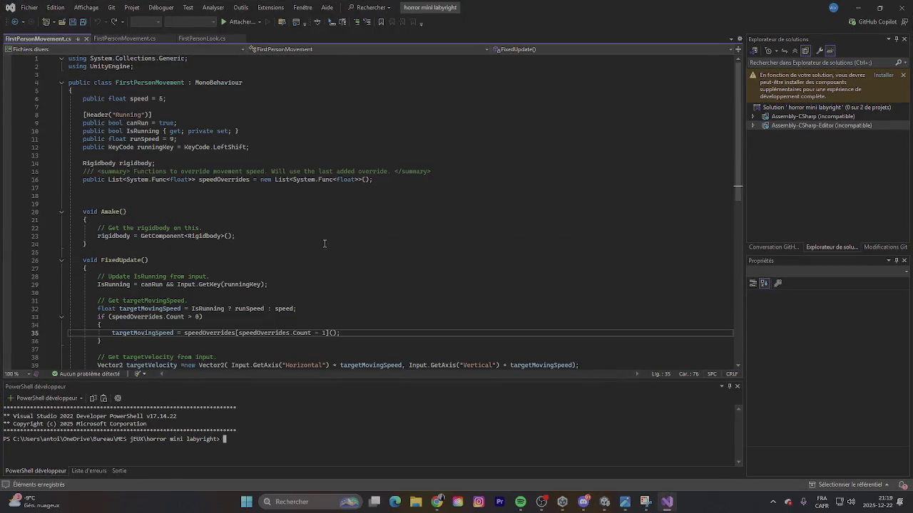
pyautogui.scroll(-7, 326, 240)
pyautogui.scroll(6, 324, 234)
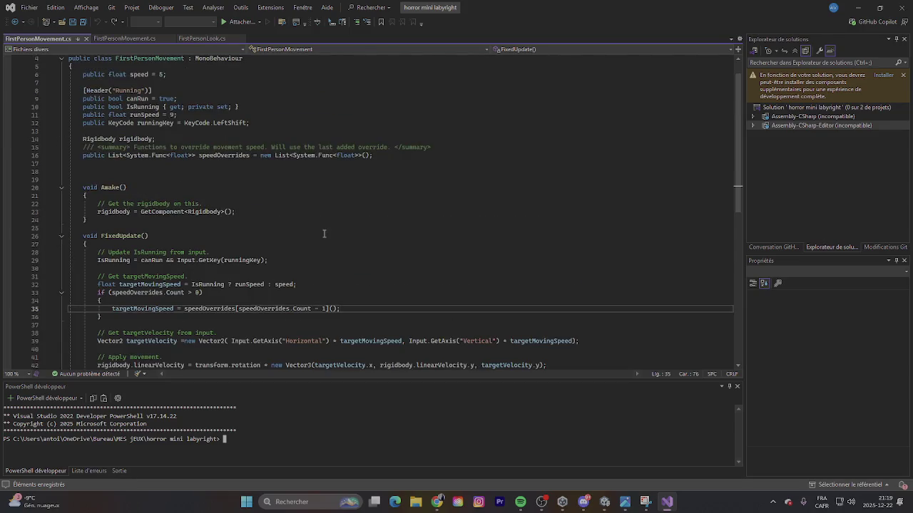
pyautogui.scroll(1, 322, 232)
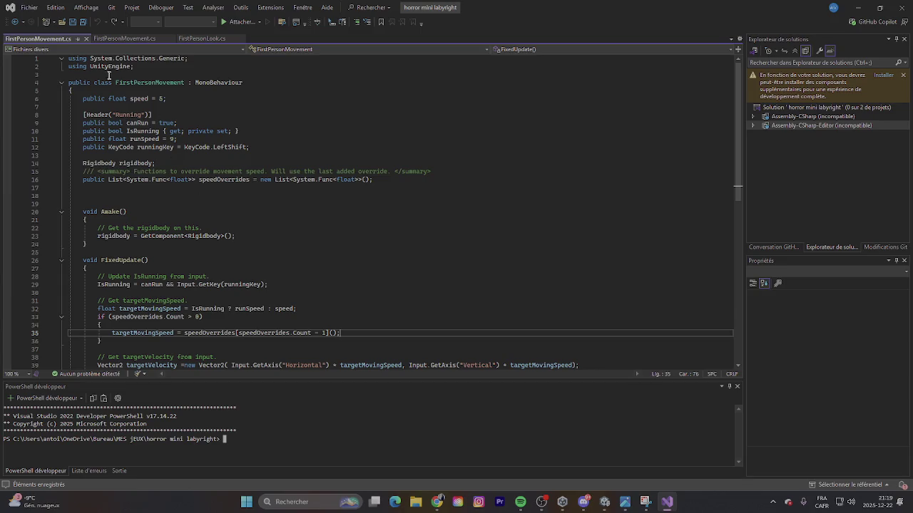
pyautogui.scroll(-4, 250, 263)
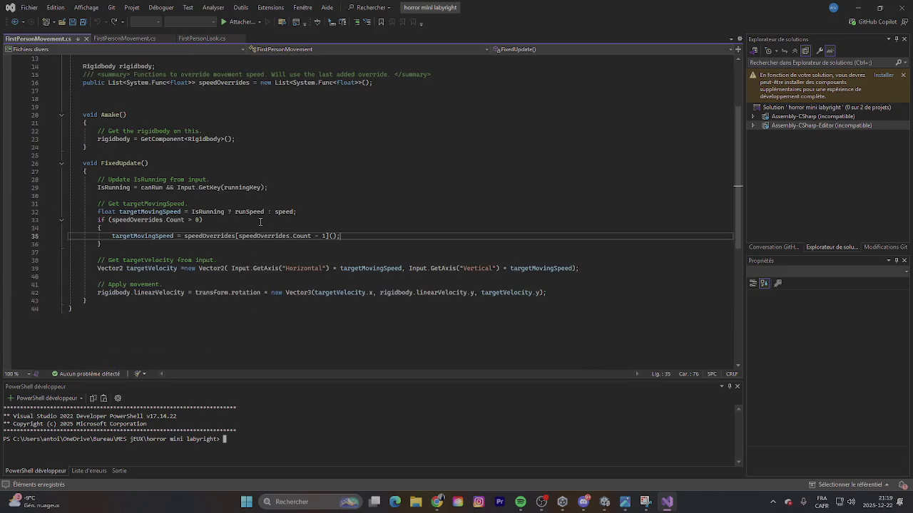
pyautogui.scroll(-2, 276, 190)
pyautogui.scroll(3, 276, 190)
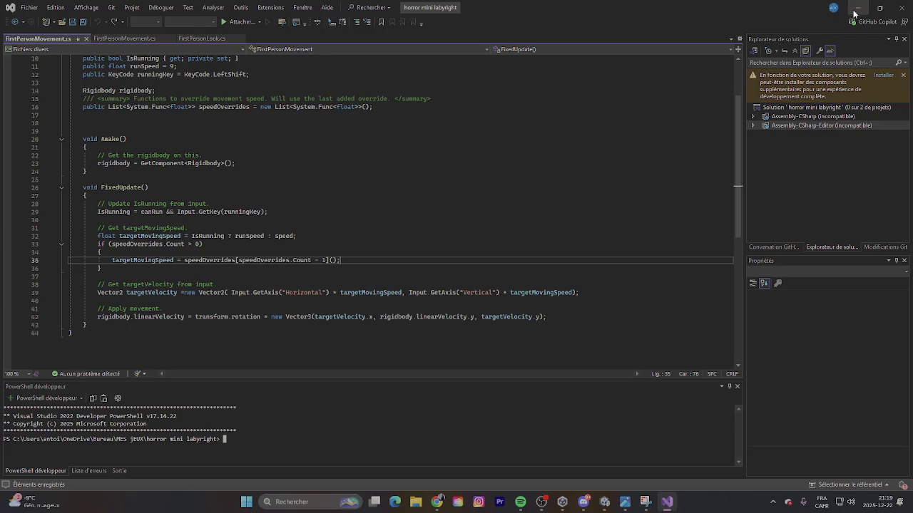
pyautogui.hotkey('alt', 'Tab')
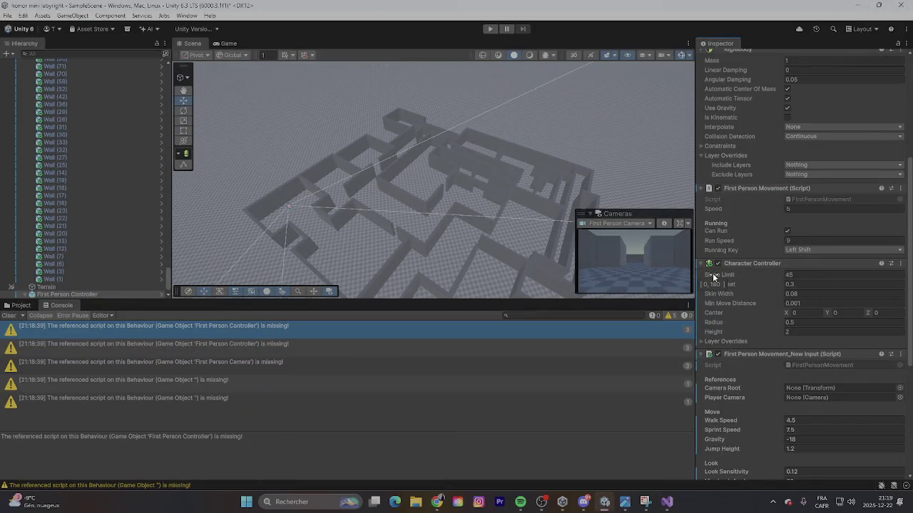
# Step: Set First Person Movement_New Input's Camera Root to Capsule Mesh and Player Camera to First Person Camera
pyautogui.scroll(-3, 714, 276)
pyautogui.scroll(1, 722, 273)
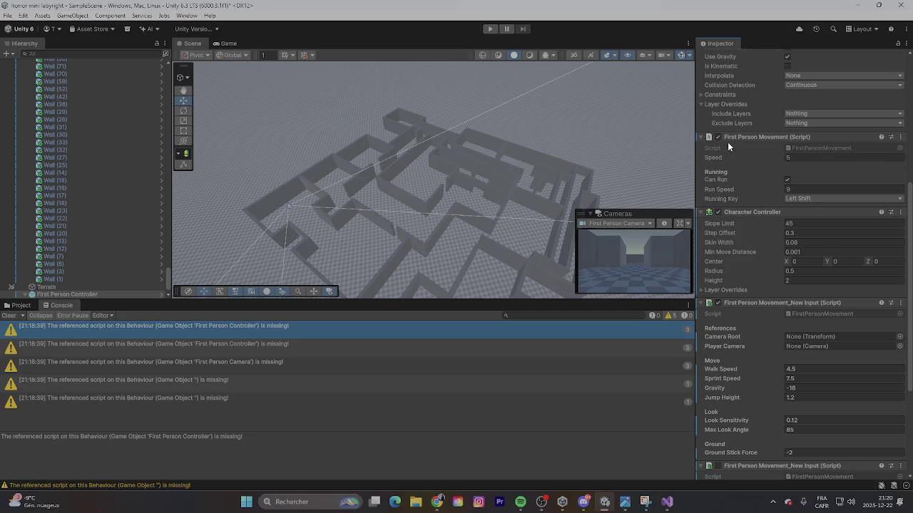
pyautogui.scroll(-5, 725, 329)
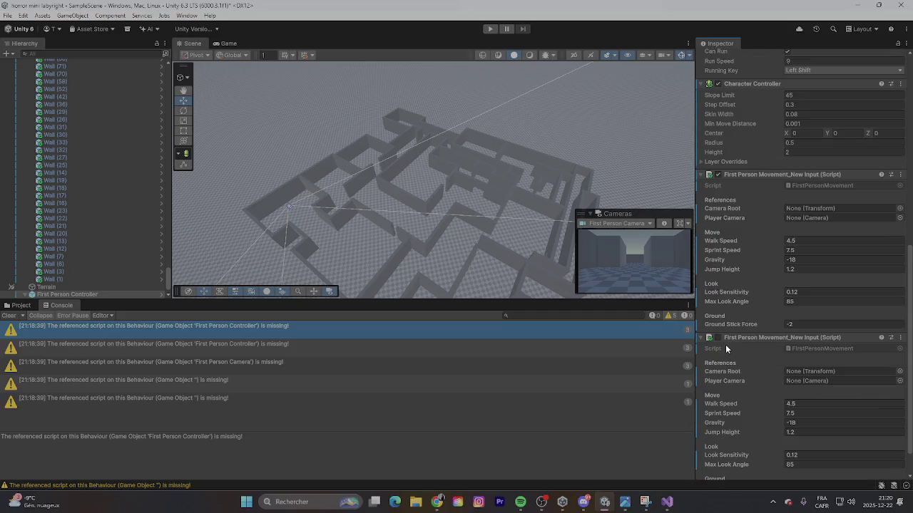
pyautogui.click(899, 208)
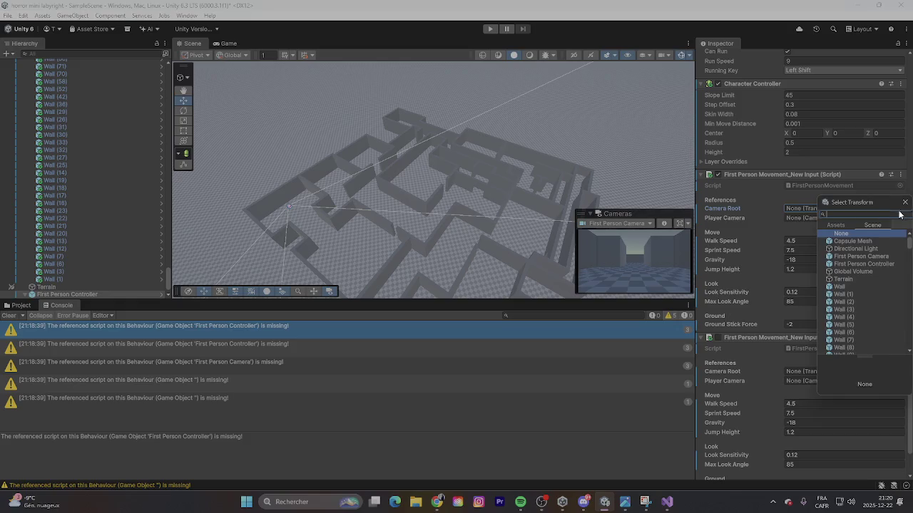
pyautogui.click(853, 242)
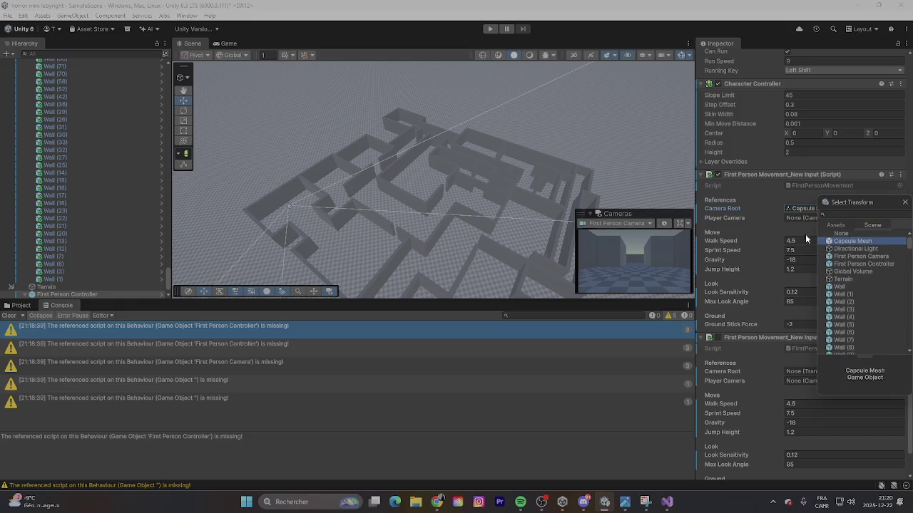
pyautogui.click(766, 222)
pyautogui.click(899, 218)
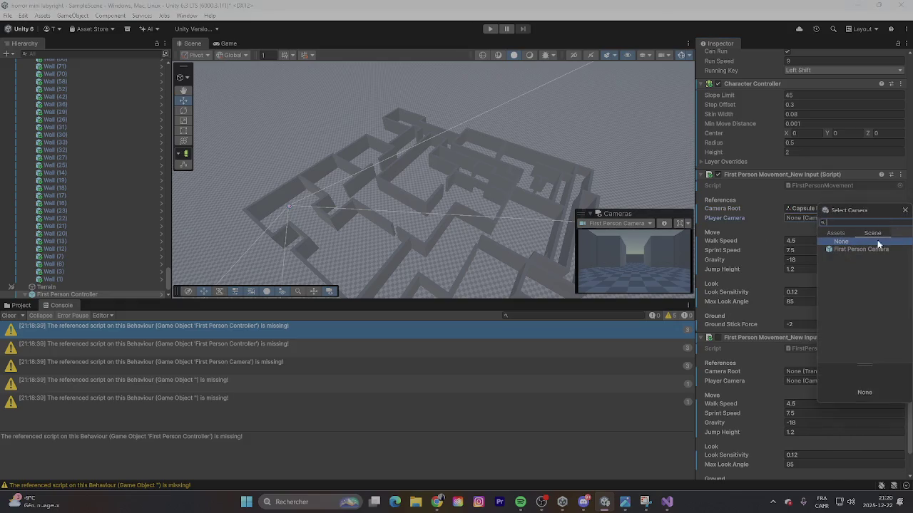
pyautogui.doubleClick(869, 248)
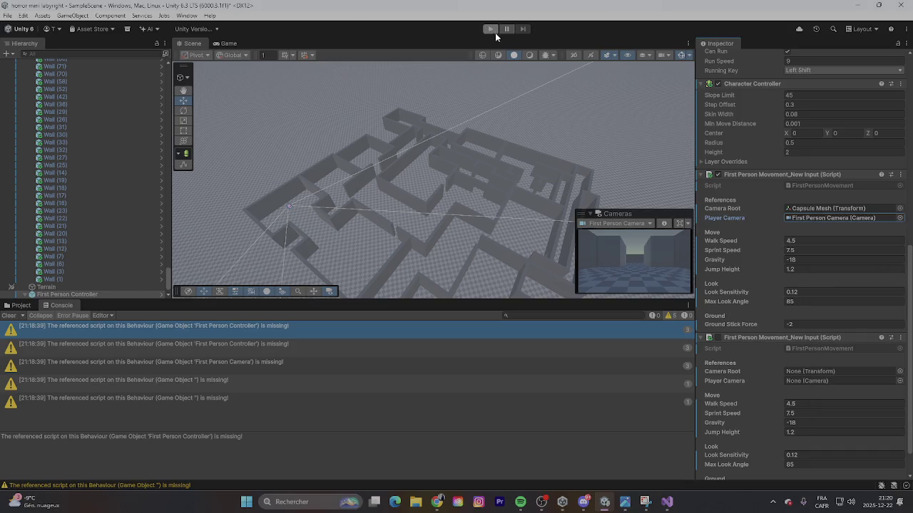
# Step: Play the scene, which reports an unassigned cameraPivot error, and orbit the maze view
pyautogui.click(494, 30)
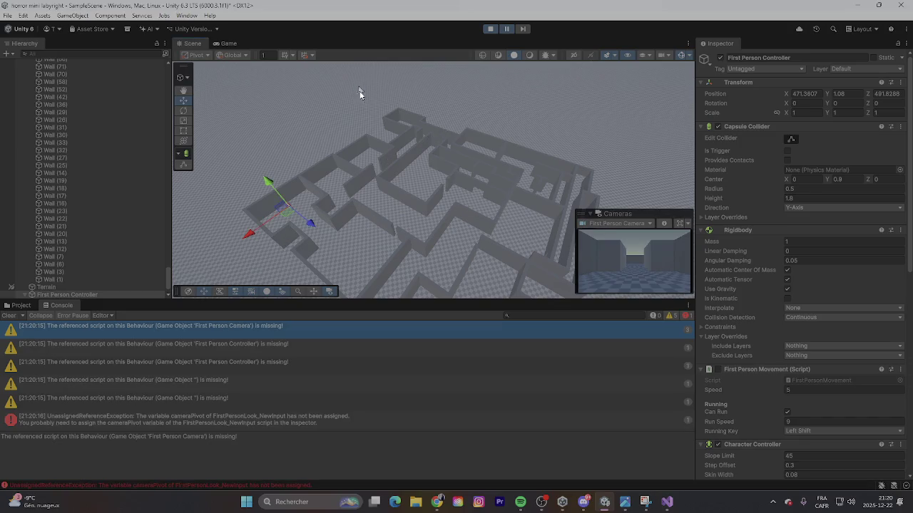
pyautogui.moveTo(434, 152); pyautogui.dragTo(445, 152)
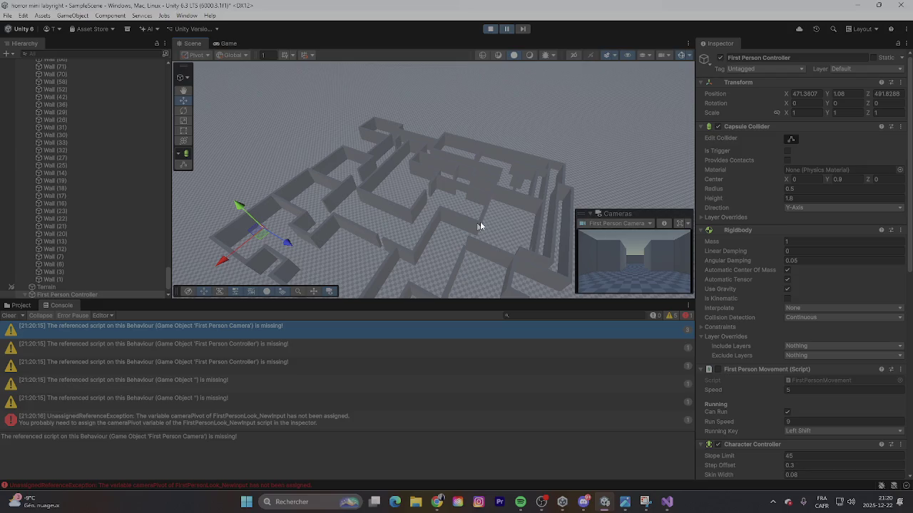
pyautogui.rightClick(573, 159)
pyautogui.click(572, 248)
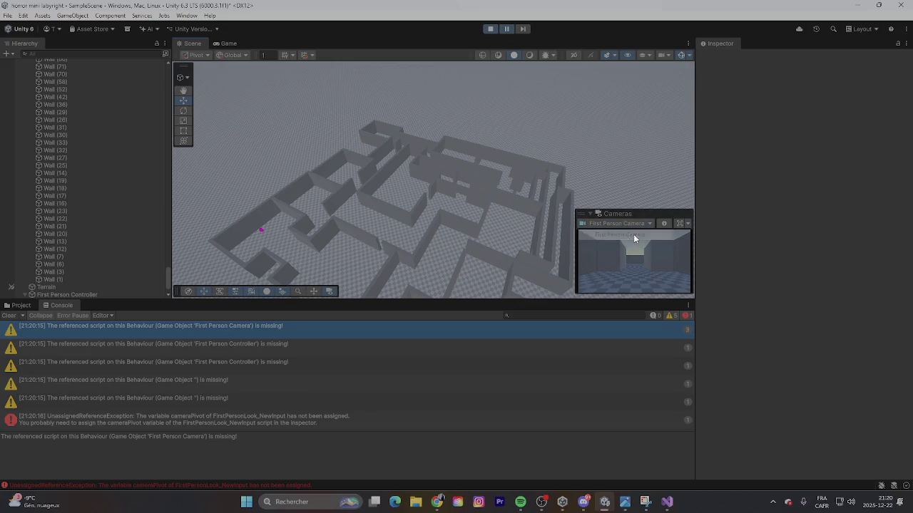
# Step: Collapse the Wall group, select First Person Camera, and sort Unity Hub's projects by name
pyautogui.scroll(5, 70, 109)
pyautogui.scroll(15, 85, 140)
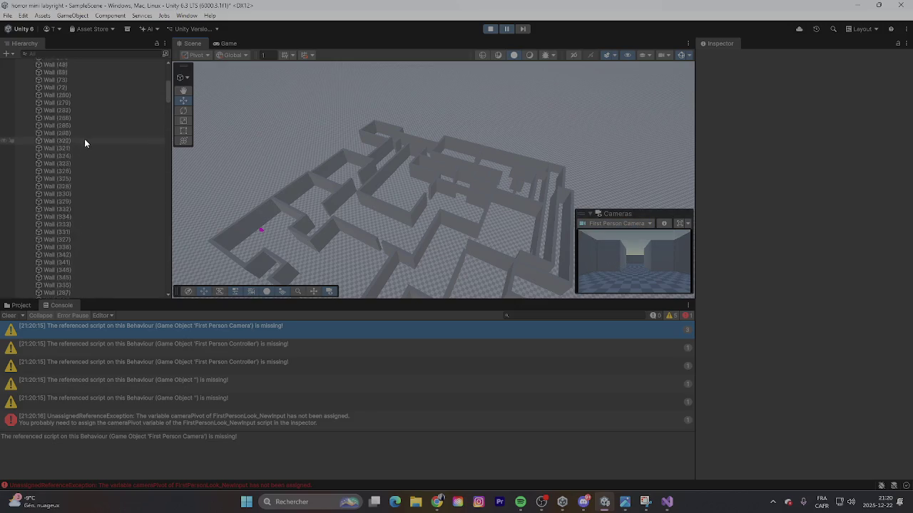
pyautogui.click(25, 86)
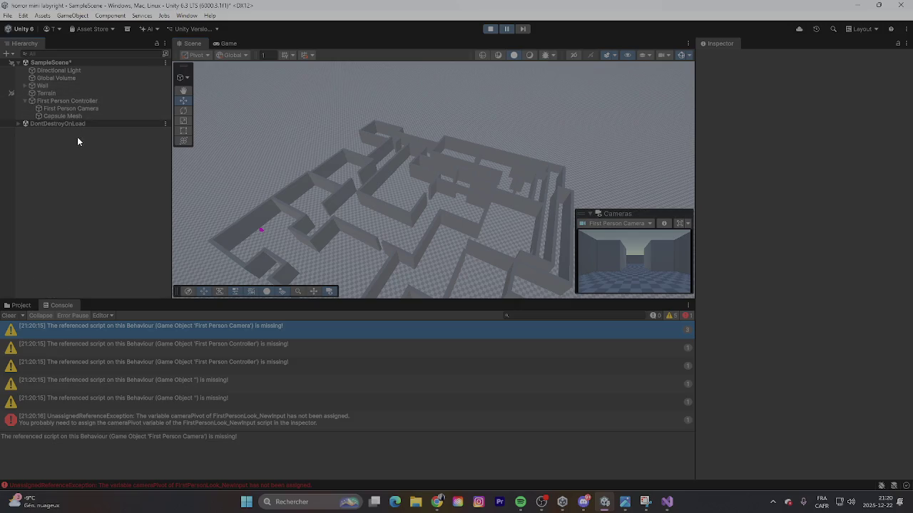
pyautogui.click(77, 110)
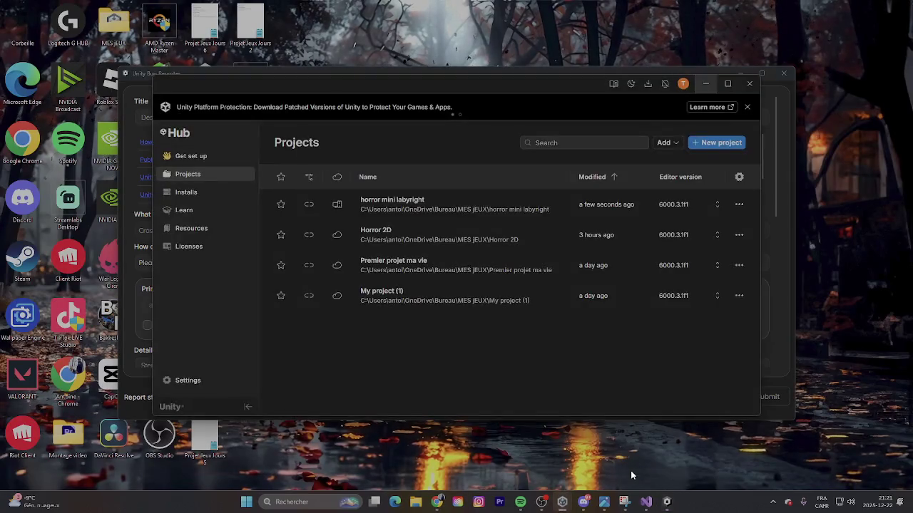
pyautogui.click(499, 176)
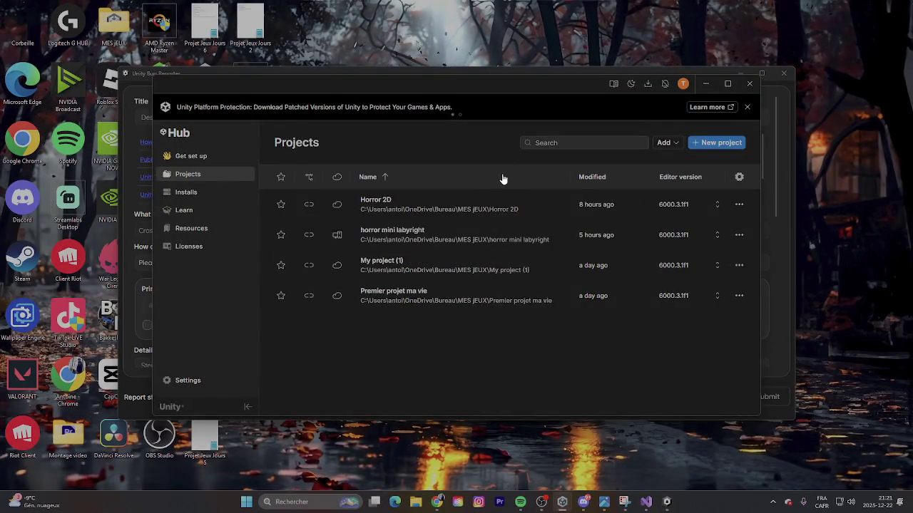
# Step: Reverse the Hub's name sort, cancelling an accidental load of Premier projet ma vie
pyautogui.click(500, 176)
pyautogui.click(497, 203)
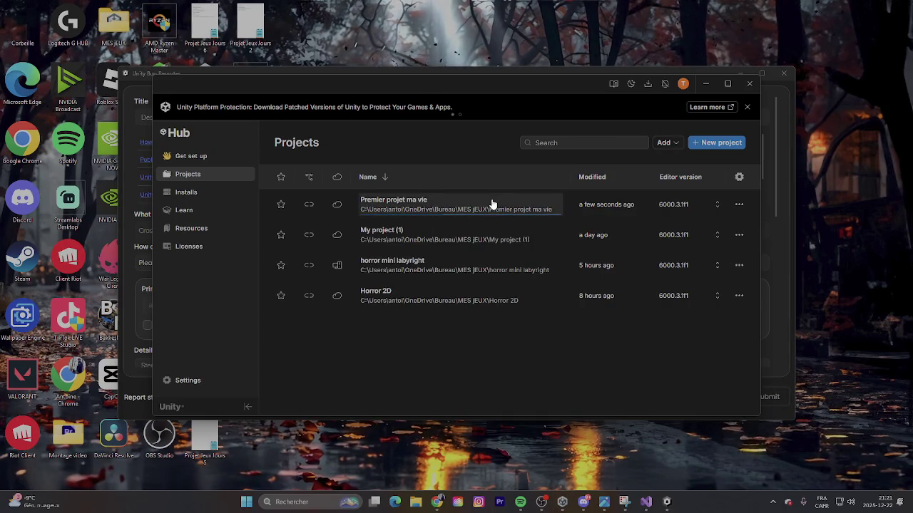
pyautogui.click(575, 127)
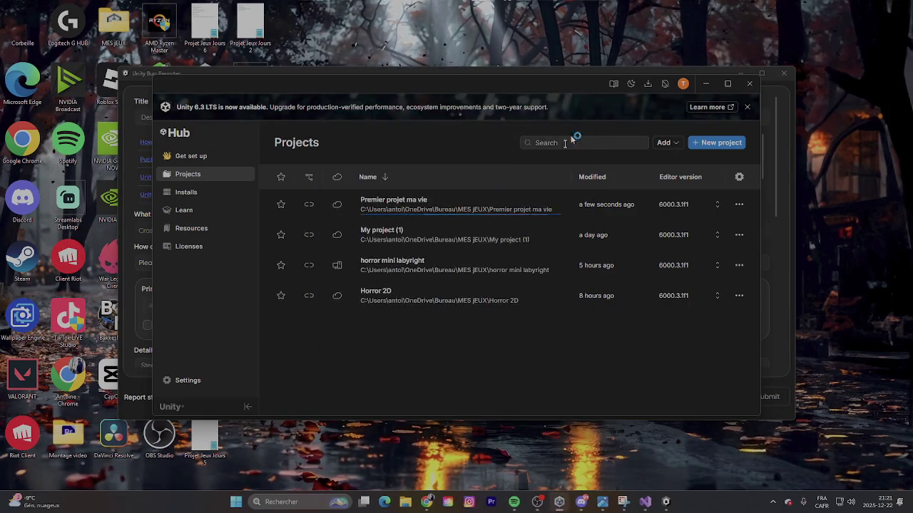
# Step: Open horror mini labyright, dismiss the Package Manager error, and keep the recovered scene backups
pyautogui.click(461, 263)
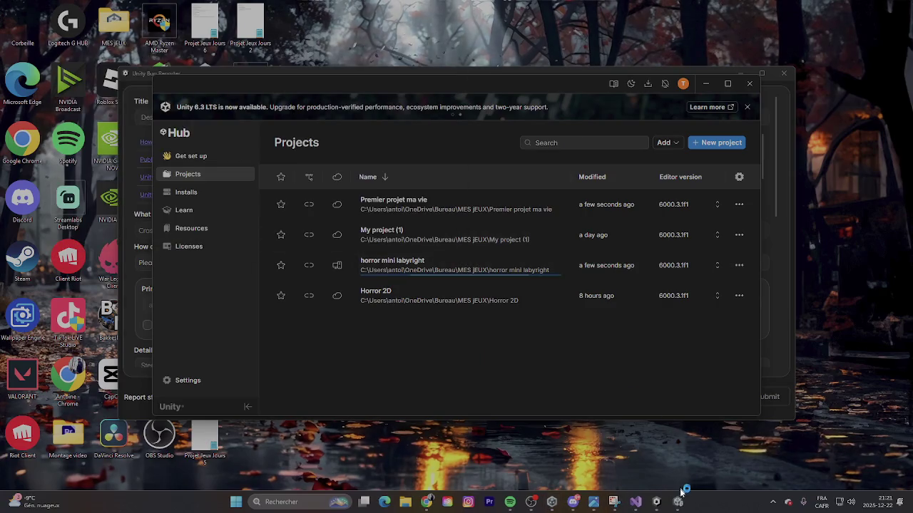
pyautogui.click(518, 267)
pyautogui.click(502, 296)
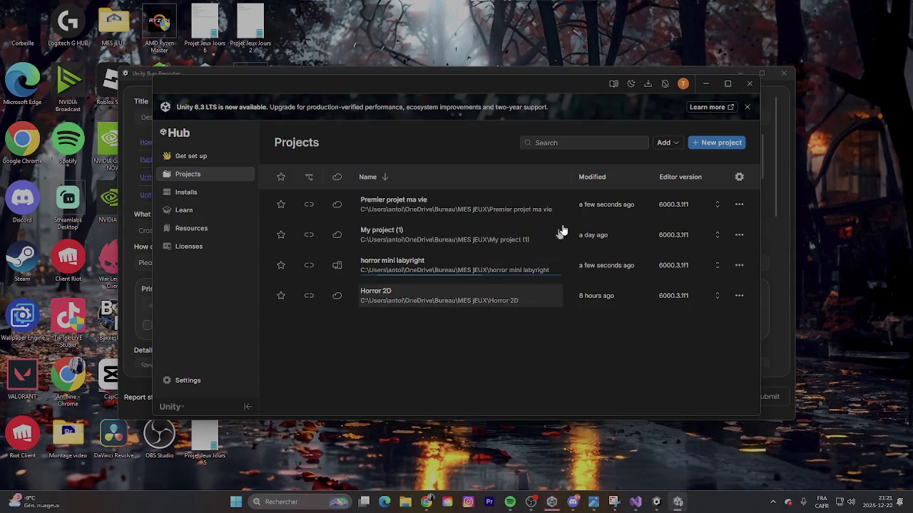
pyautogui.click(707, 85)
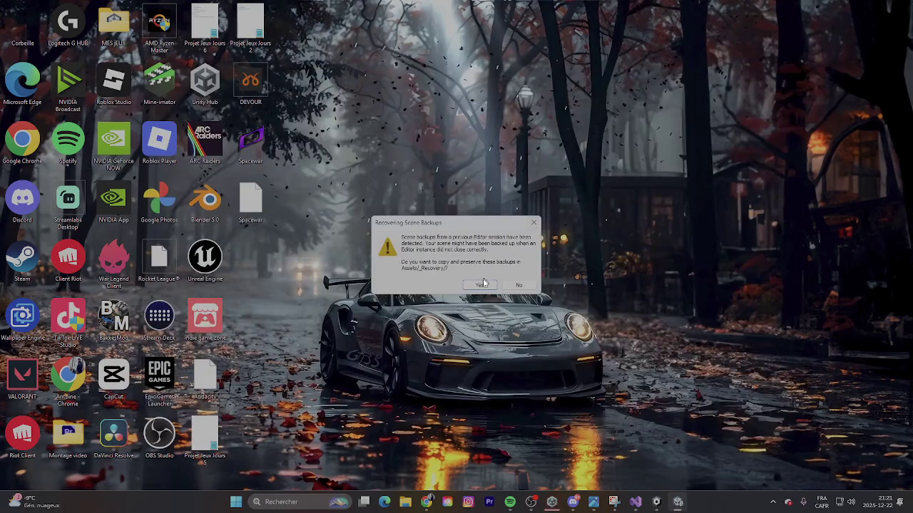
pyautogui.click(500, 292)
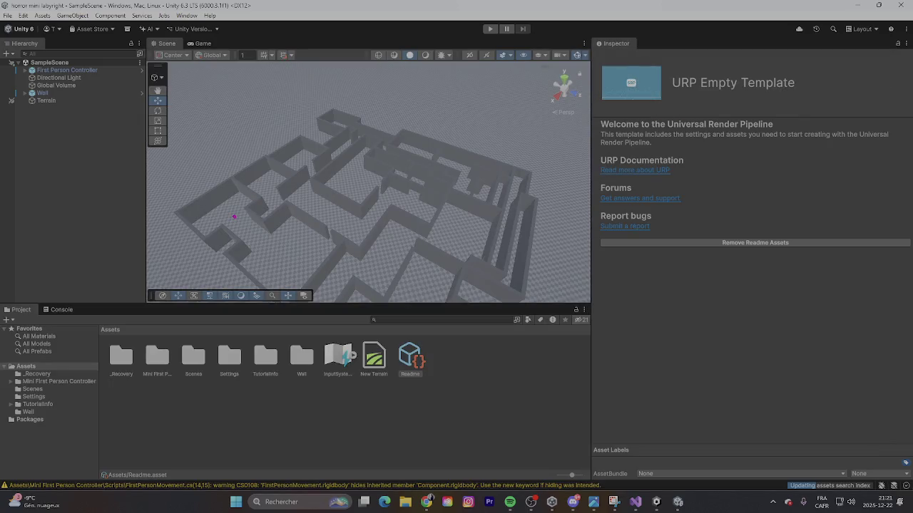
pyautogui.click(25, 69)
pyautogui.click(90, 85)
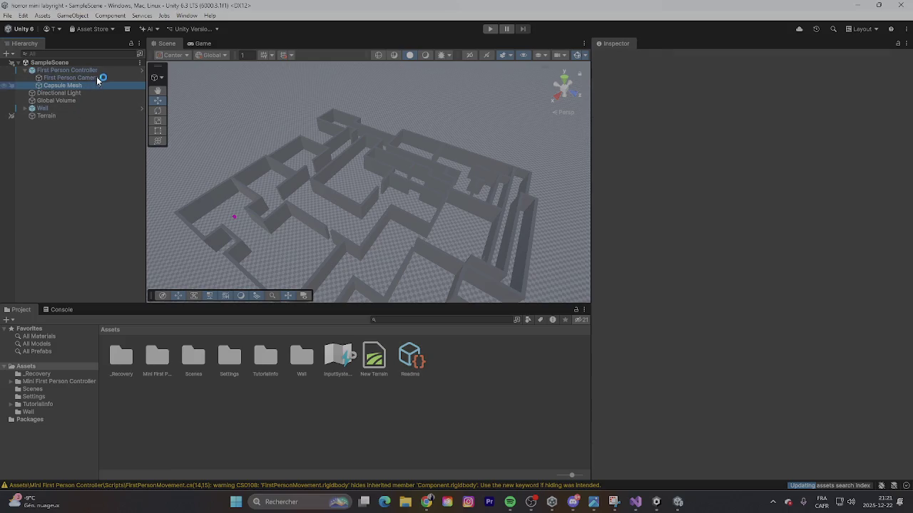
pyautogui.click(97, 77)
pyautogui.scroll(-10, 645, 315)
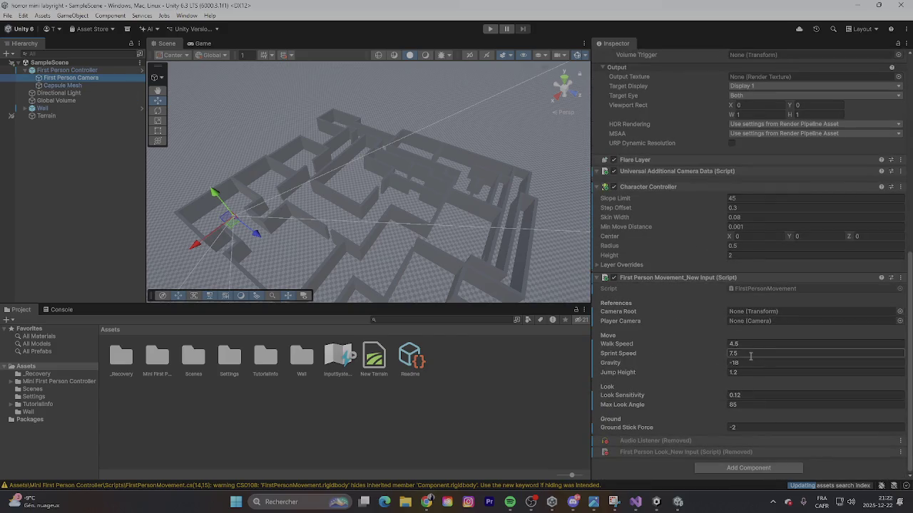
pyautogui.click(787, 318)
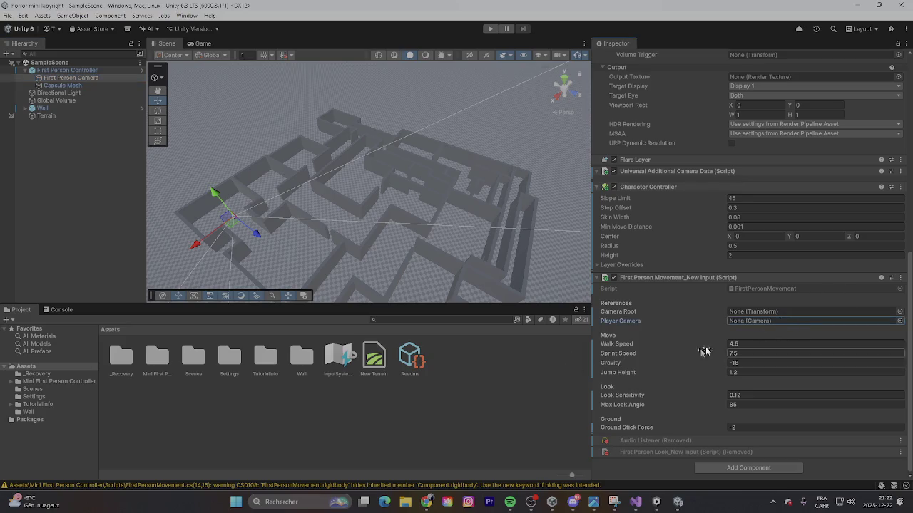
pyautogui.click(900, 321)
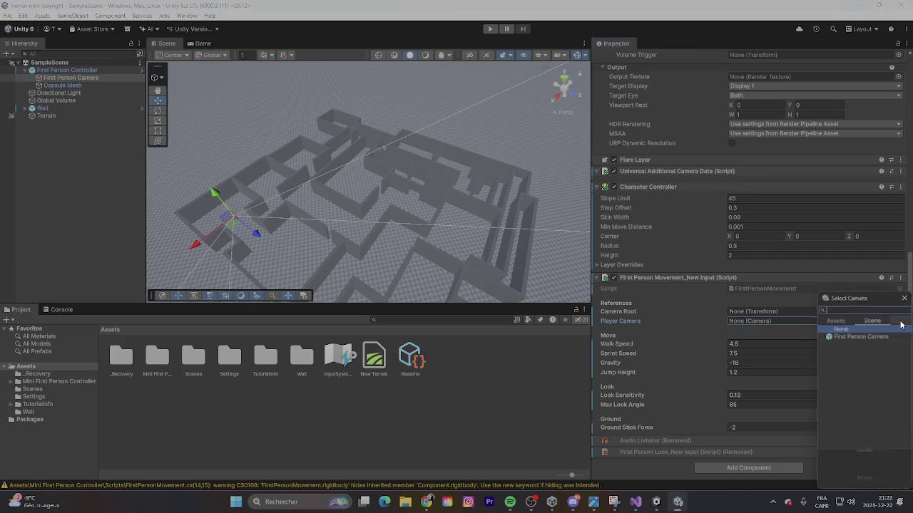
pyautogui.click(875, 337)
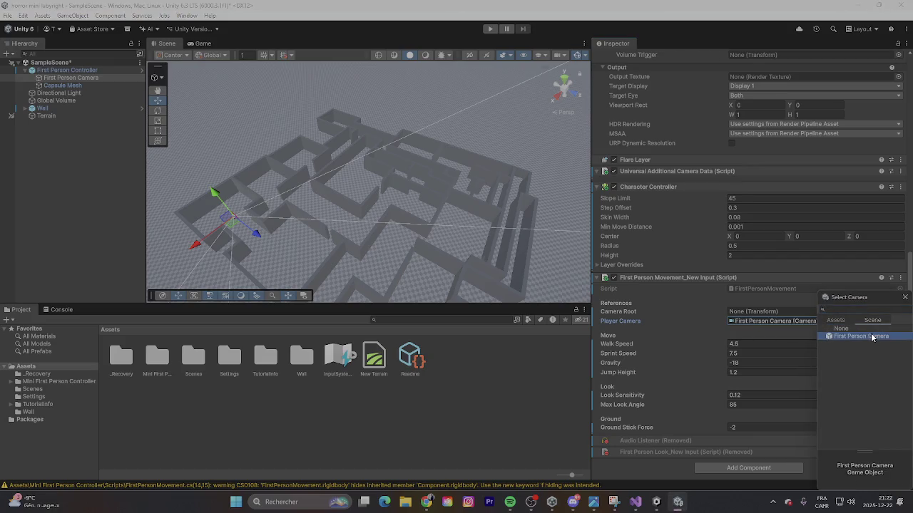
pyautogui.click(303, 295)
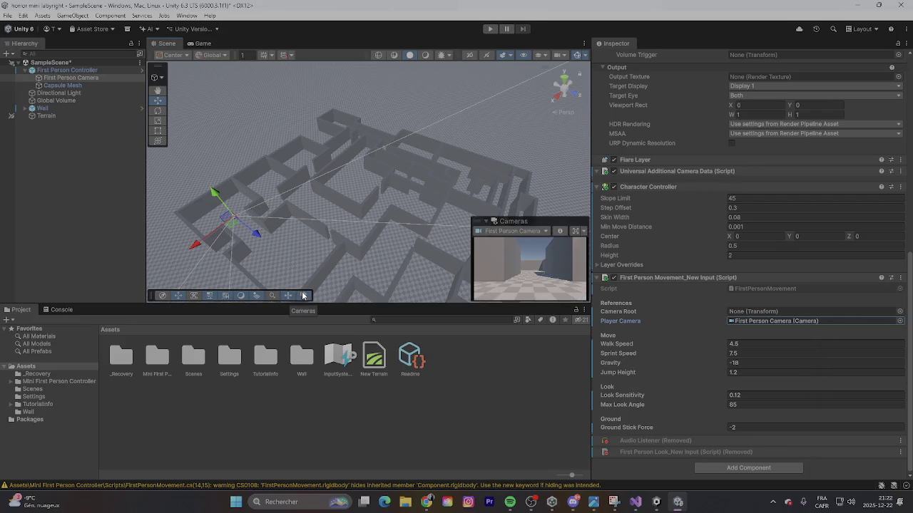
pyautogui.click(899, 311)
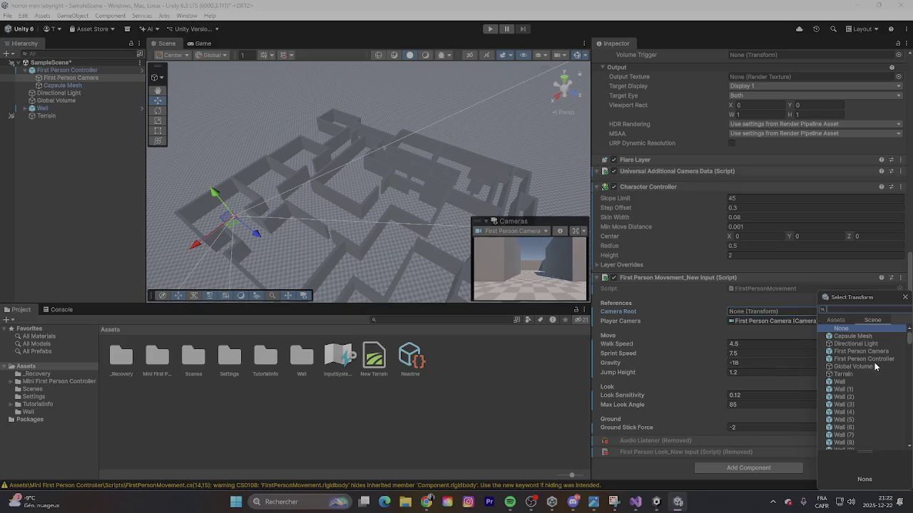
pyautogui.scroll(-5, 874, 362)
pyautogui.scroll(-3, 861, 393)
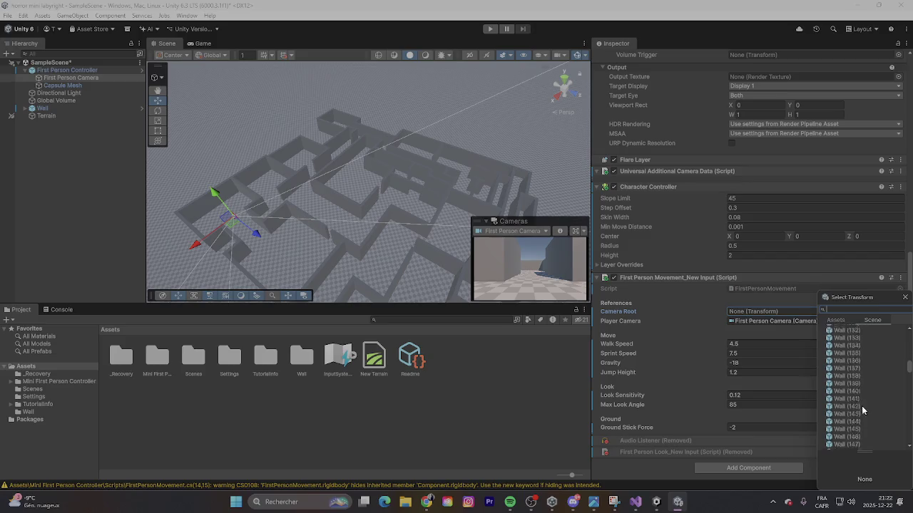
pyautogui.click(852, 321)
pyautogui.click(872, 319)
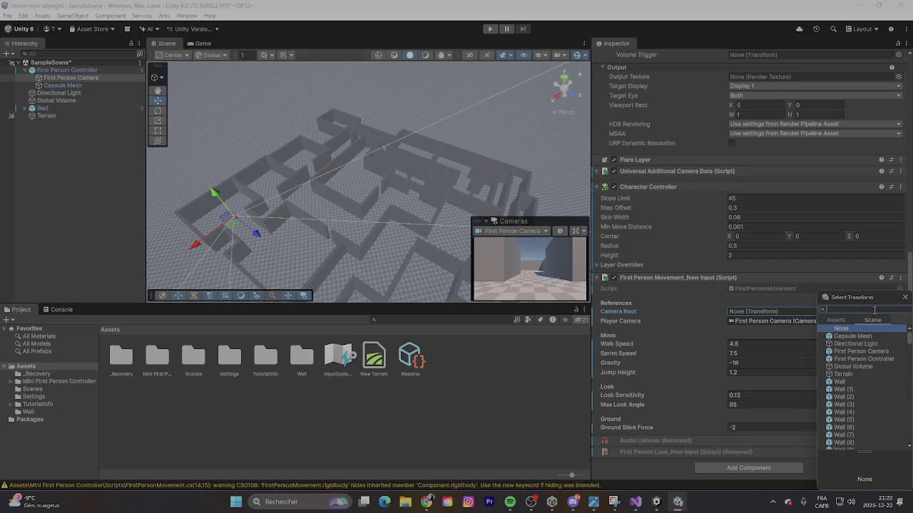
pyautogui.write('cam')
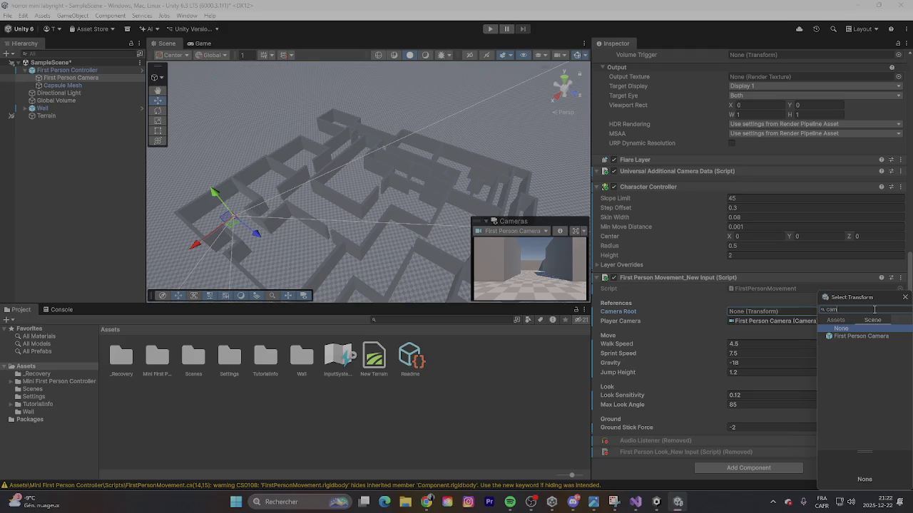
pyautogui.press('BackSpace')
pyautogui.press('BackSpace')
pyautogui.press('BackSpace')
pyautogui.click(531, 430)
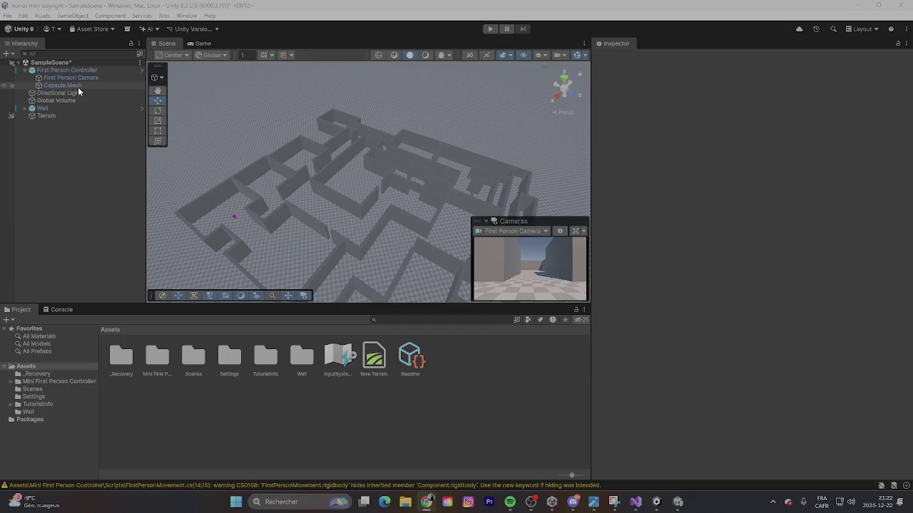
# Step: Delete First Person Controller with its camera and capsule children, then save SampleScene with Ctrl+S
pyautogui.click(71, 78)
pyautogui.click(80, 85)
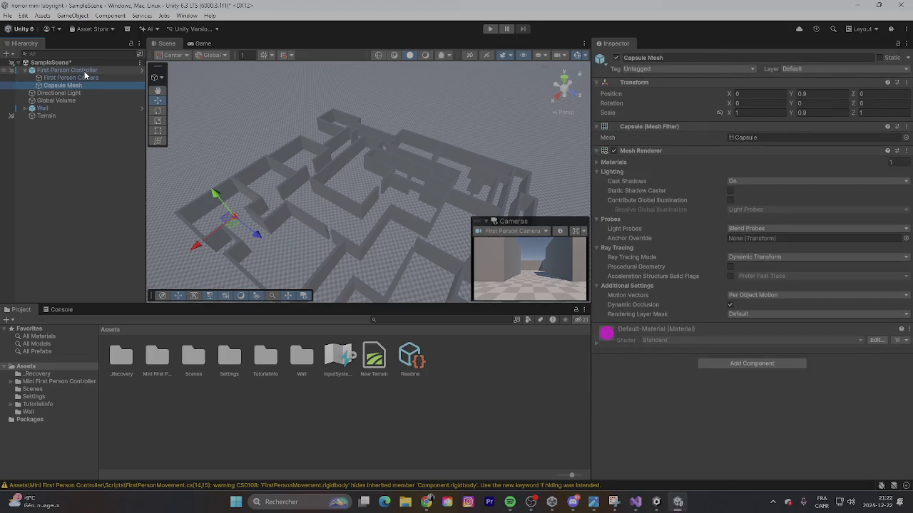
pyautogui.rightClick(85, 72)
pyautogui.click(114, 141)
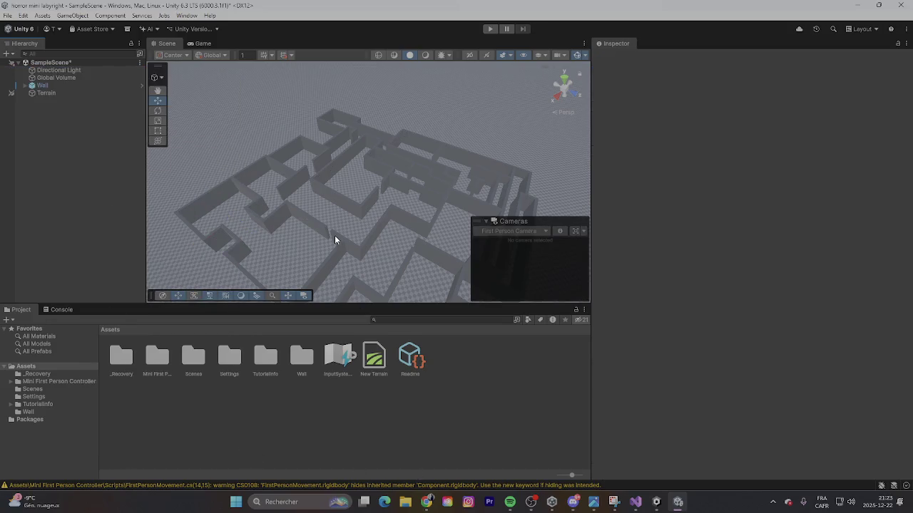
pyautogui.click(348, 437)
pyautogui.hotkey('ctrl', 's')
# Step: Start importing Mini First Person Controller from My Assets, checking FirstPersonMovement.cs in the file list
pyautogui.click(93, 29)
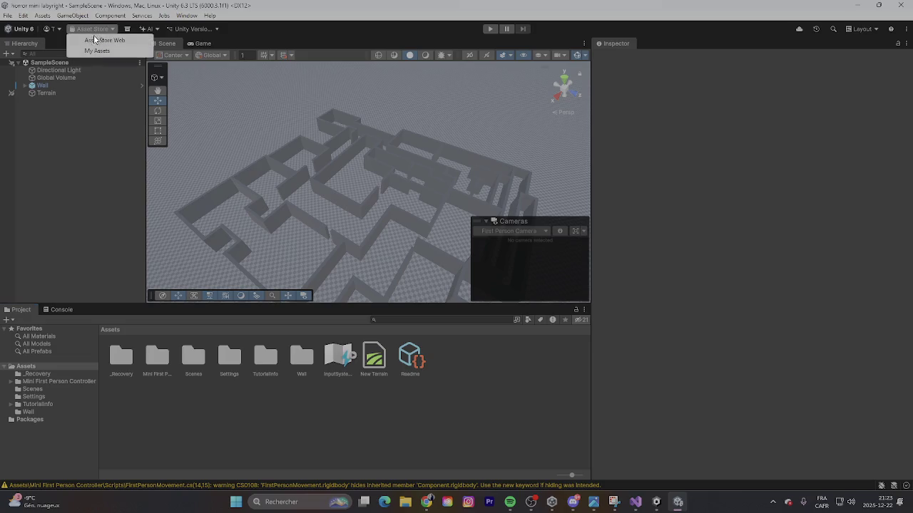
pyautogui.click(120, 55)
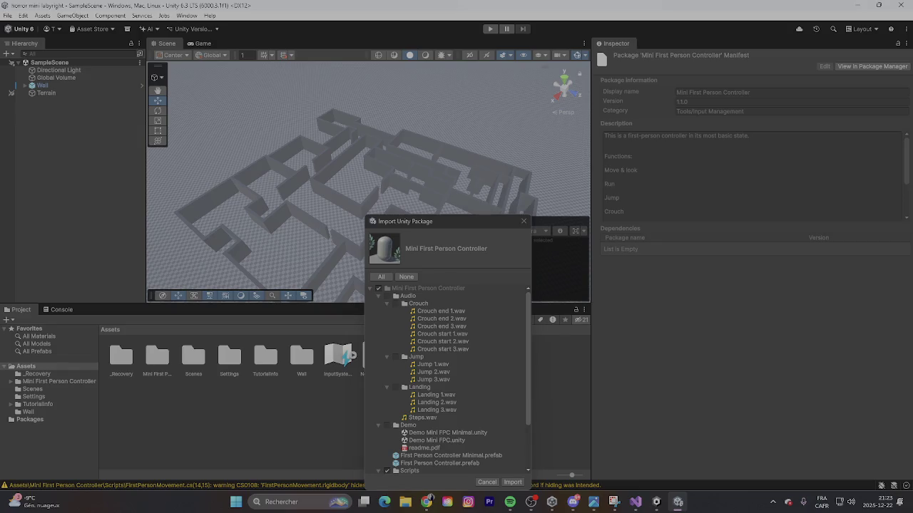
pyautogui.scroll(-3, 431, 387)
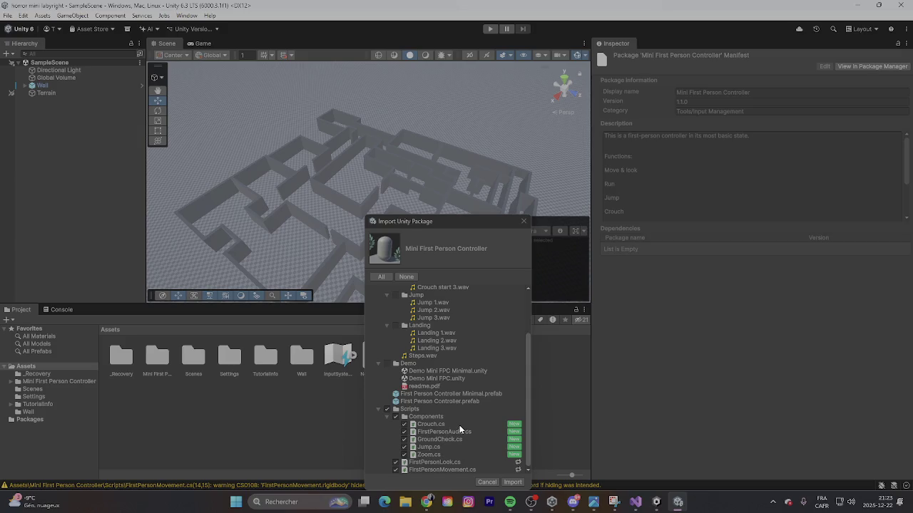
pyautogui.click(521, 463)
pyautogui.click(519, 471)
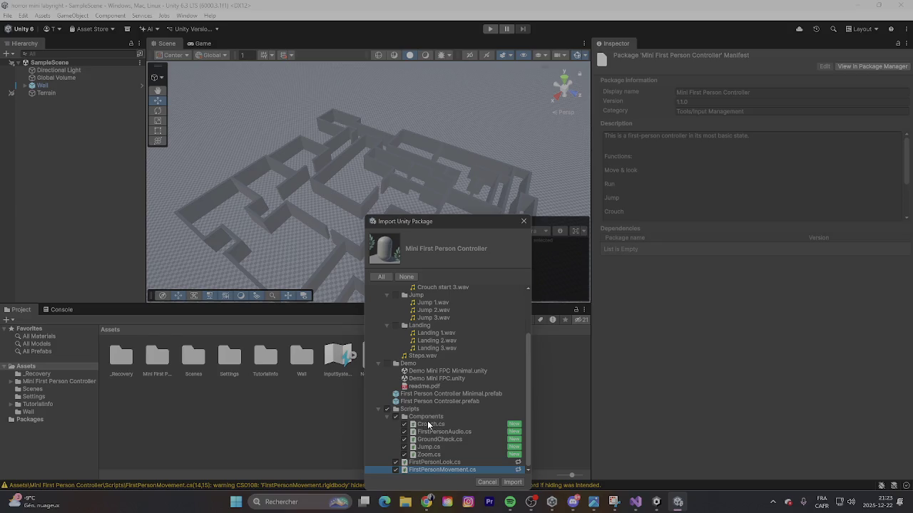
pyautogui.scroll(5, 428, 425)
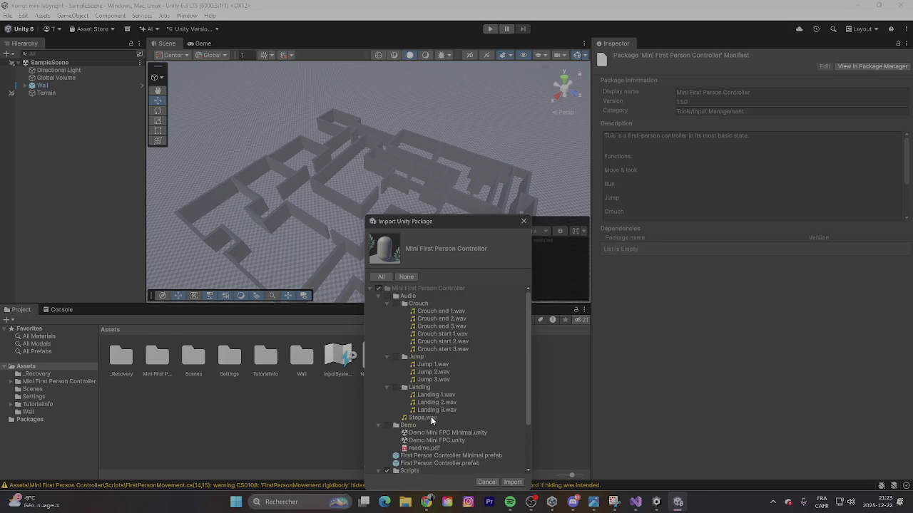
pyautogui.scroll(-4, 432, 357)
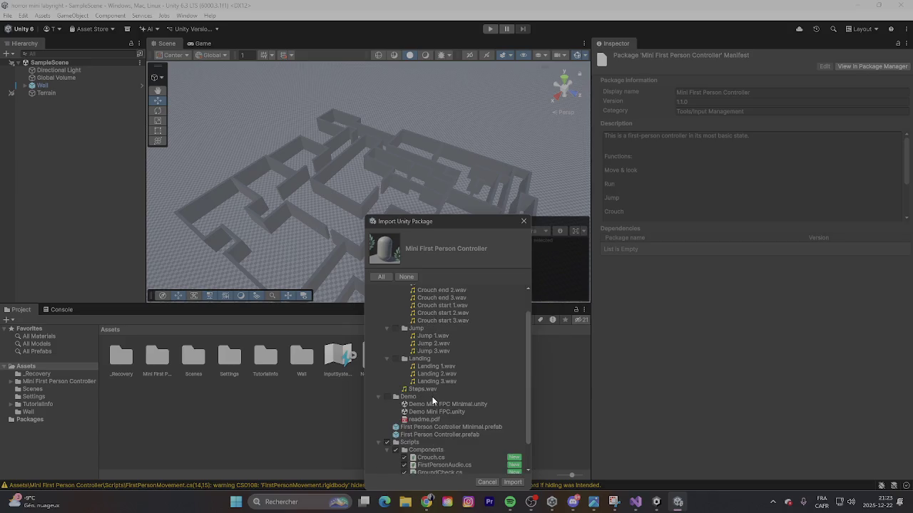
# Step: Toggle the Demo Mini FPC Minimal scene, import the package, and accept the script API update
pyautogui.click(391, 369)
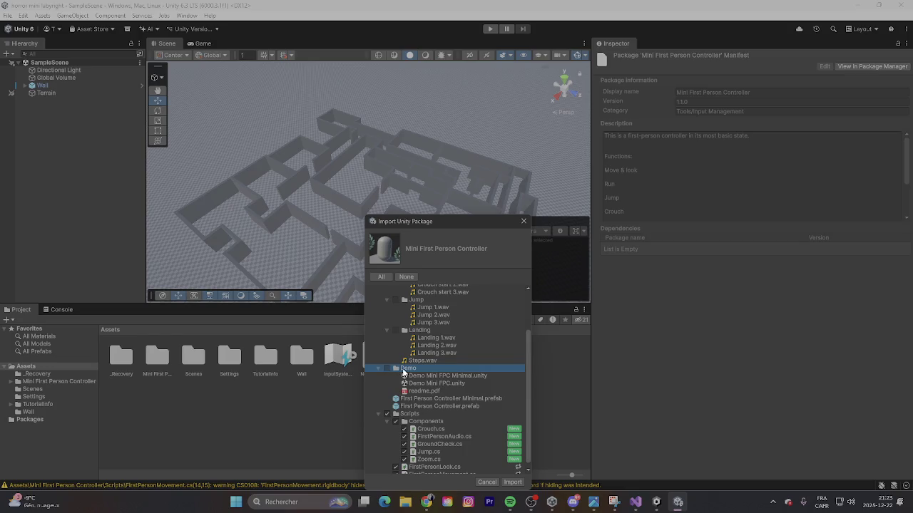
pyautogui.click(407, 377)
pyautogui.click(512, 482)
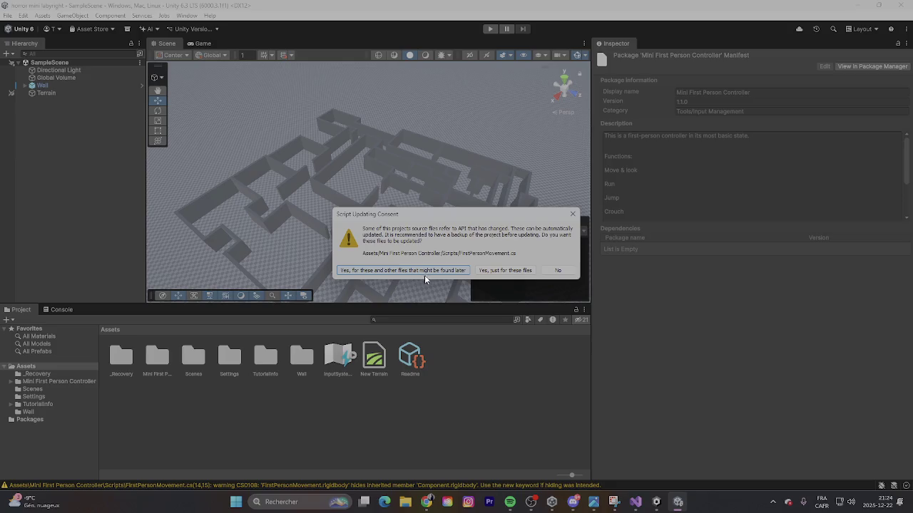
pyautogui.click(502, 270)
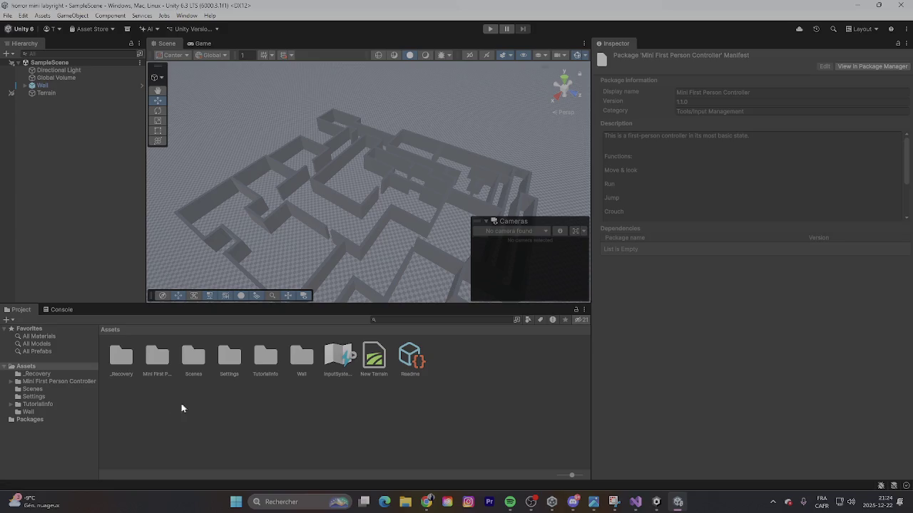
# Step: Open the Mini First Person Controller folder, inspect the FirstPersonMovement script, then return to Assets
pyautogui.doubleClick(162, 368)
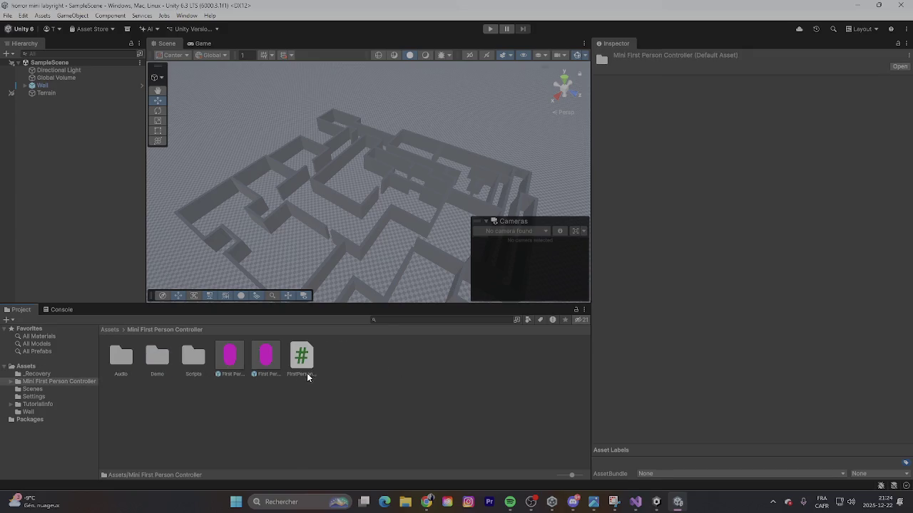
pyautogui.click(56, 376)
pyautogui.click(71, 367)
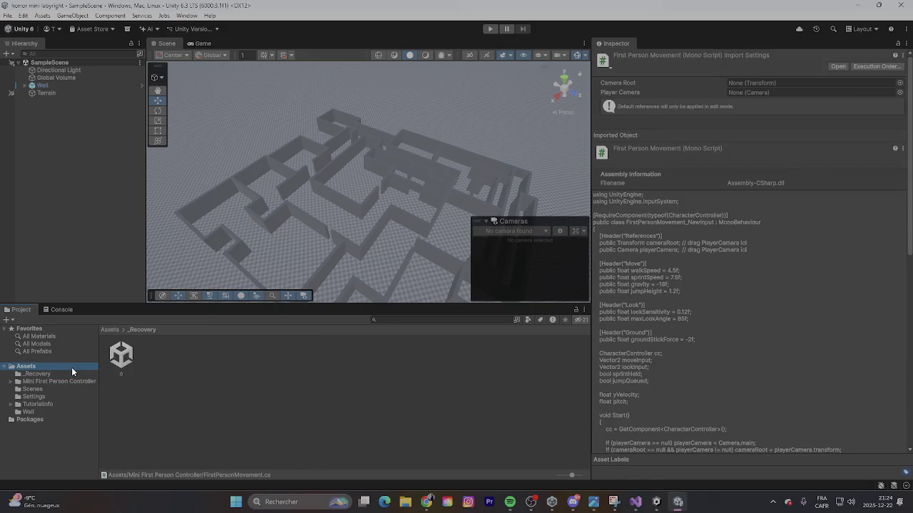
pyautogui.scroll(-4, 681, 352)
pyautogui.scroll(4, 669, 347)
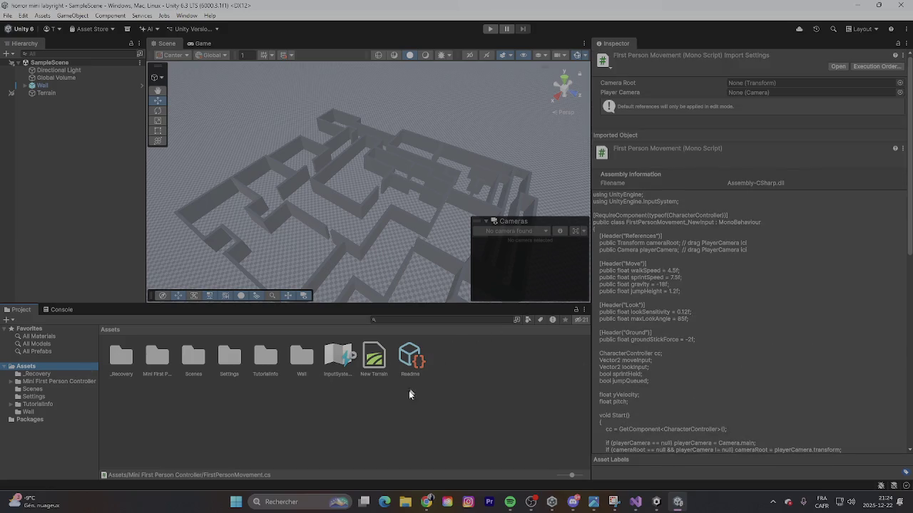
pyautogui.click(249, 414)
# Step: Browse the TutorialInfo, Settings, Scenes and _Recovery folders, then the Mini First Person Controller folder
pyautogui.click(72, 403)
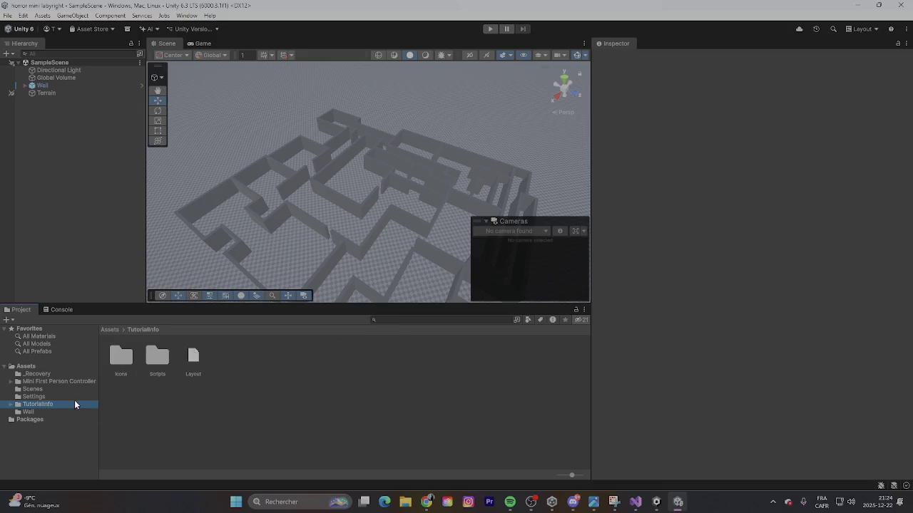
pyautogui.click(77, 398)
pyautogui.click(73, 388)
pyautogui.click(71, 375)
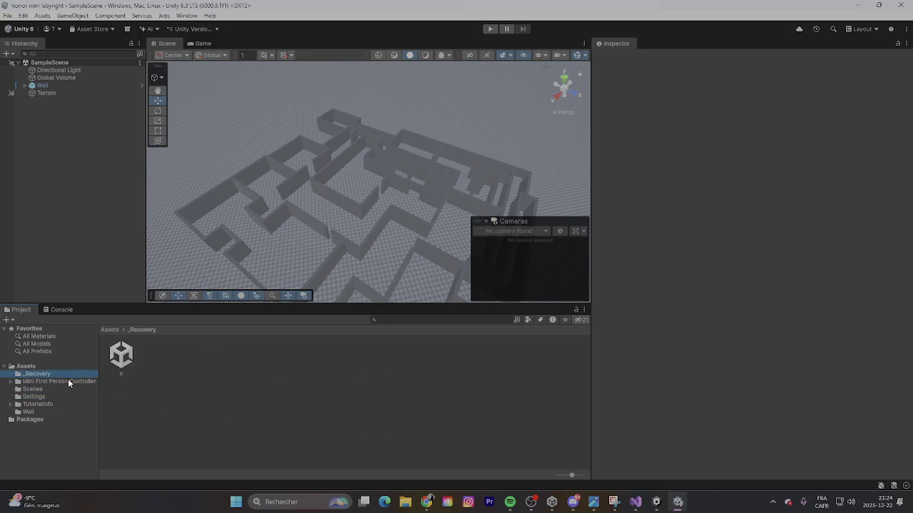
pyautogui.click(68, 382)
# Step: Look through the Audio, Scripts, Components and Demo subfolders, then select the First Person Controller Minimal prefab
pyautogui.click(33, 388)
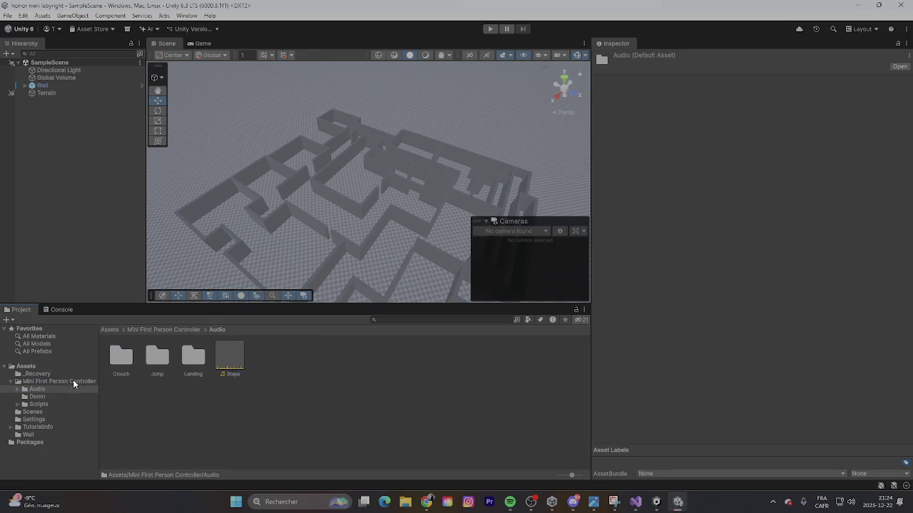
pyautogui.click(67, 382)
pyautogui.click(121, 355)
pyautogui.doubleClick(193, 356)
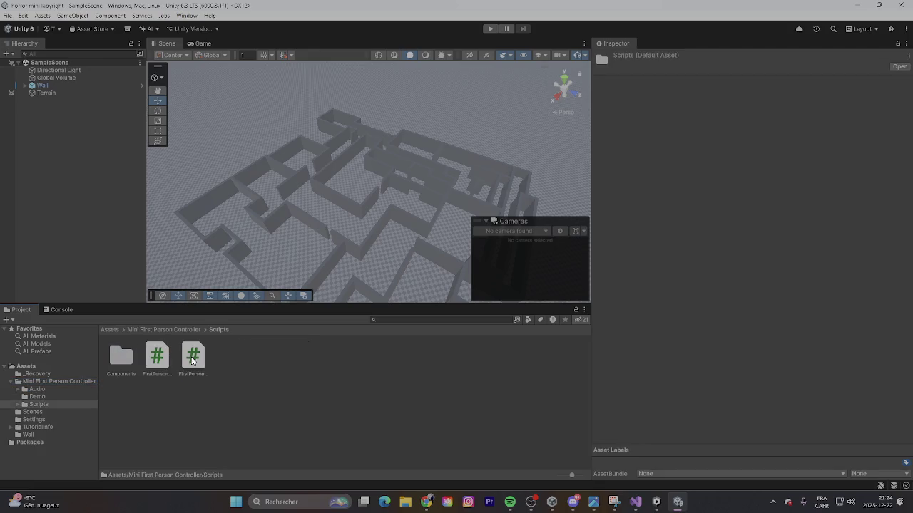
pyautogui.doubleClick(134, 371)
pyautogui.click(79, 396)
pyautogui.click(68, 403)
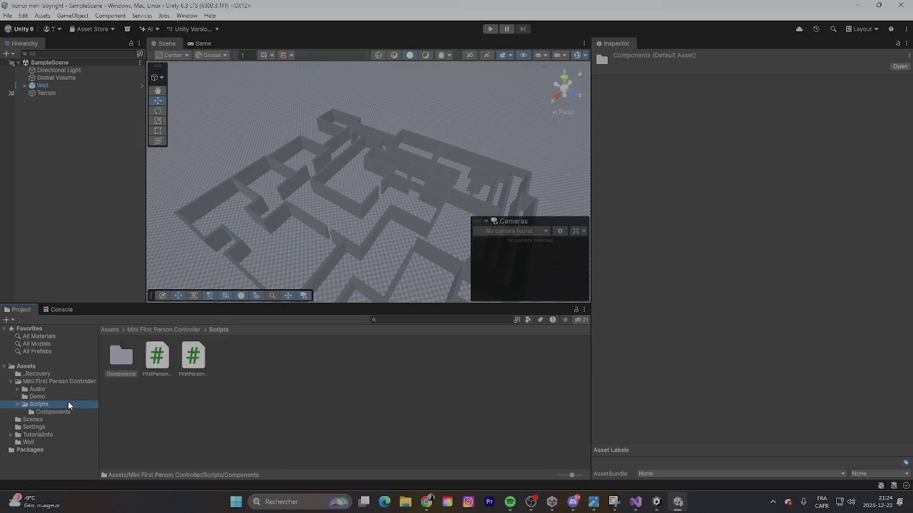
pyautogui.click(70, 389)
pyautogui.click(69, 382)
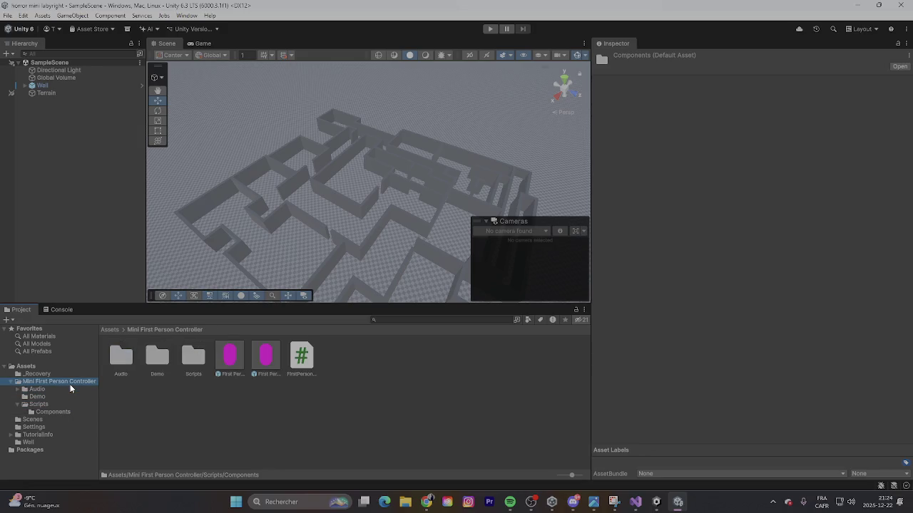
pyautogui.click(261, 364)
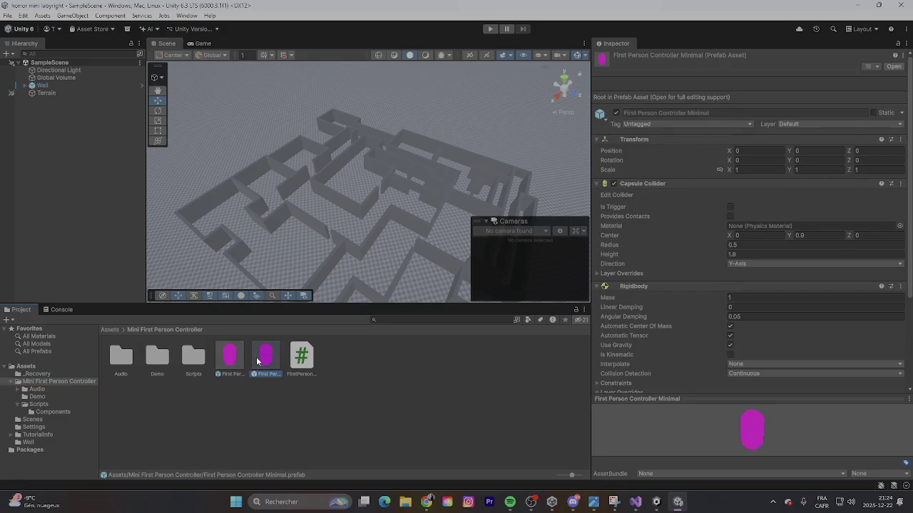
# Step: Place the First Person Controller Minimal prefab in the maze, play the scene, and show the Console
pyautogui.moveTo(258, 361)
pyautogui.mouseDown()
pyautogui.moveTo(234, 238)
pyautogui.moveTo(40, 117)
pyautogui.mouseUp()
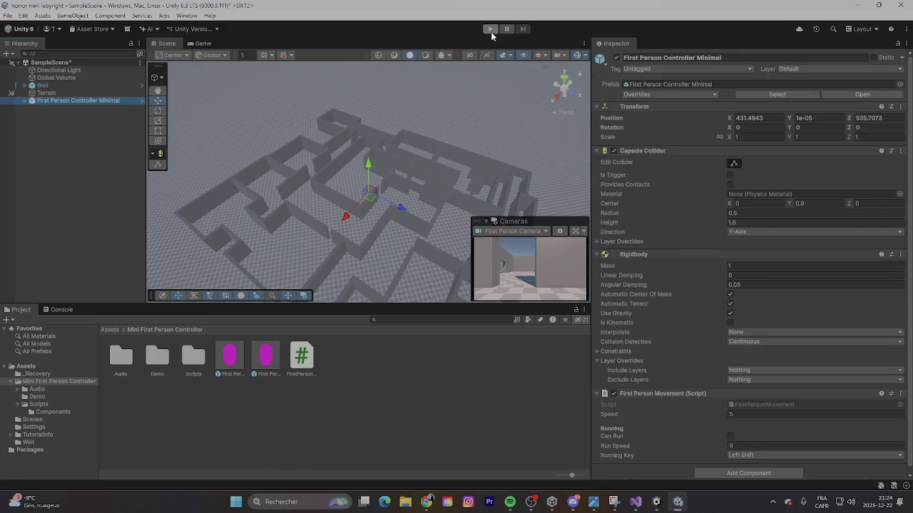
pyautogui.click(491, 30)
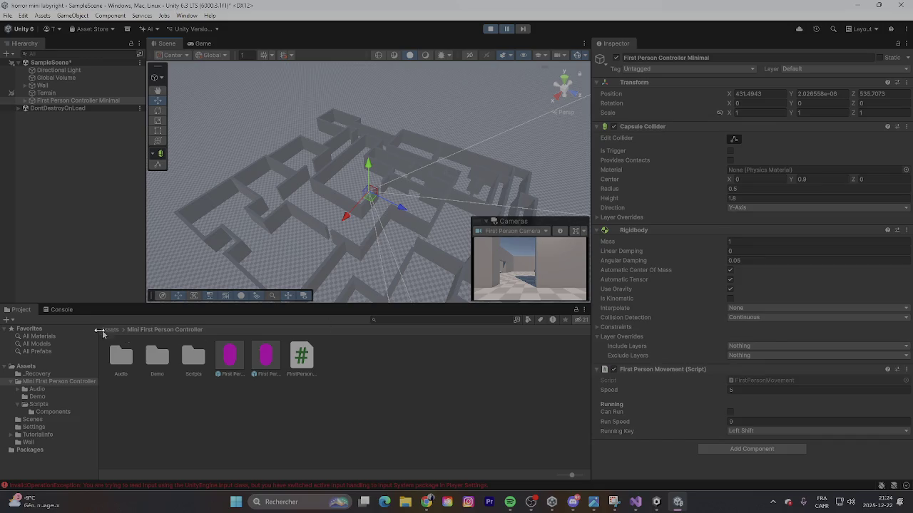
pyautogui.click(53, 311)
# Step: Open the source lines of both InvalidOperationException input errors in Visual Studio, reloading the changed file
pyautogui.click(171, 330)
pyautogui.doubleClick(171, 330)
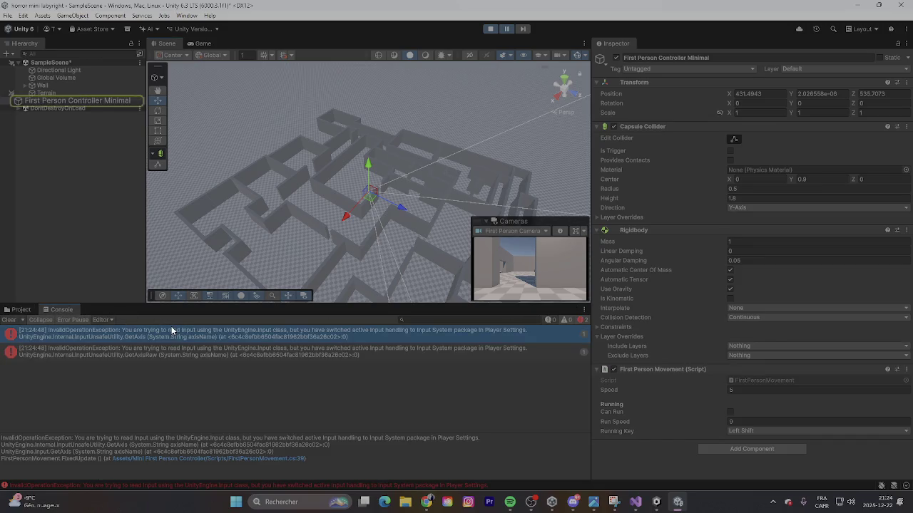
pyautogui.click(421, 274)
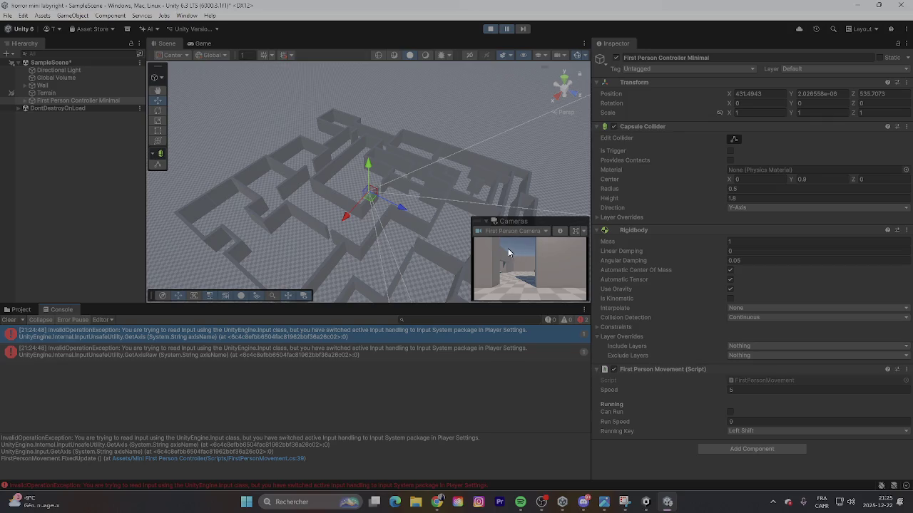
pyautogui.doubleClick(195, 347)
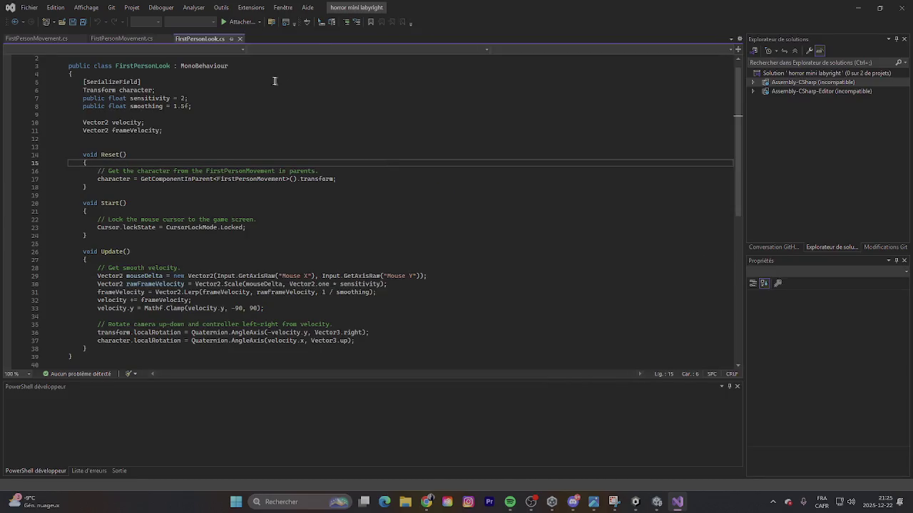
# Step: Replace the FirstPersonLook.cs code with the pasted FirstPersonLook_NewInput version and save it
pyautogui.scroll(-4, 686, 289)
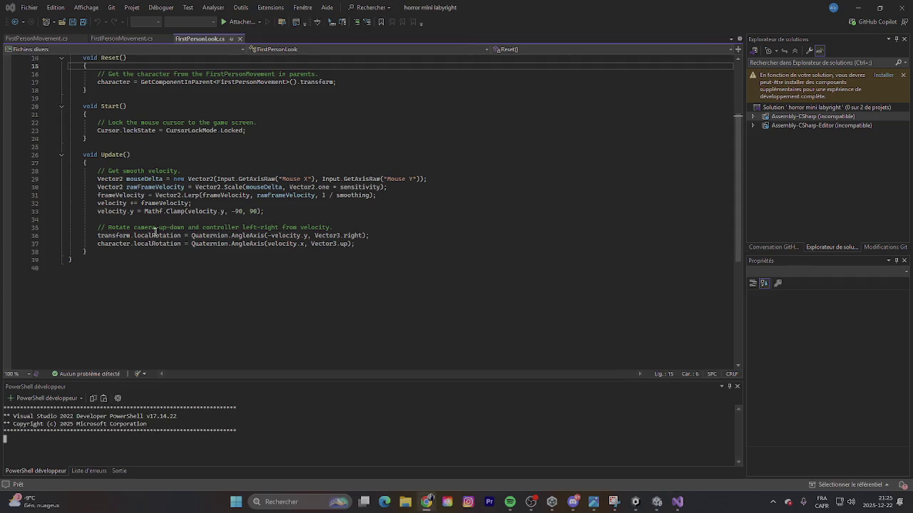
pyautogui.click(94, 267)
pyautogui.moveTo(76, 268); pyautogui.dragTo(34, 39)
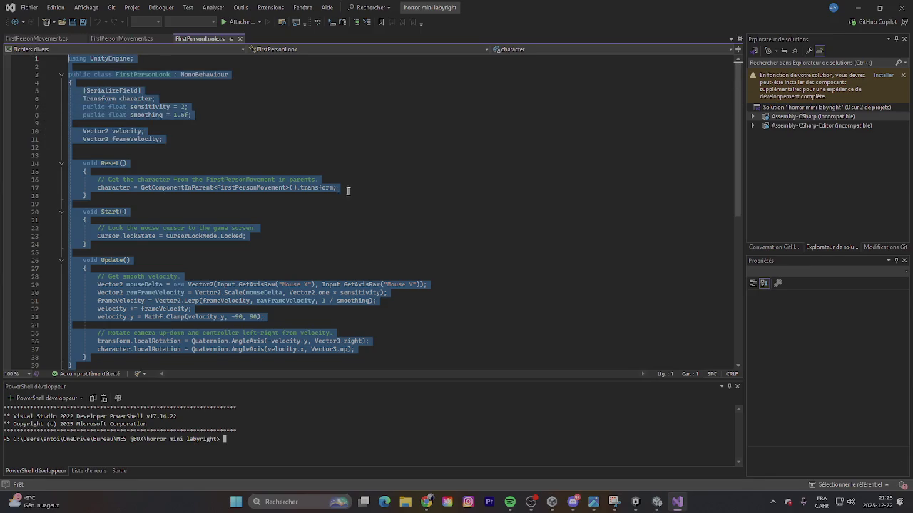
pyautogui.hotkey('ctrl', 'v')
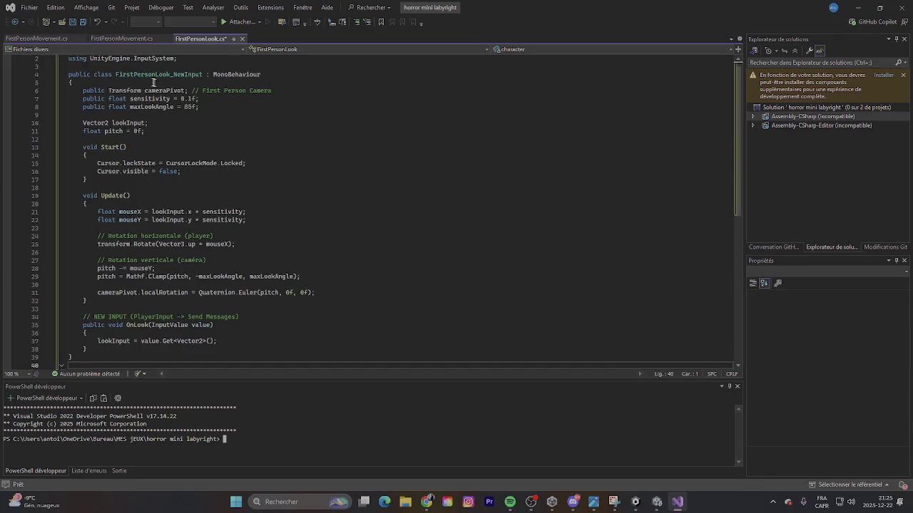
pyautogui.click(74, 21)
pyautogui.hotkey('alt', 'Tab')
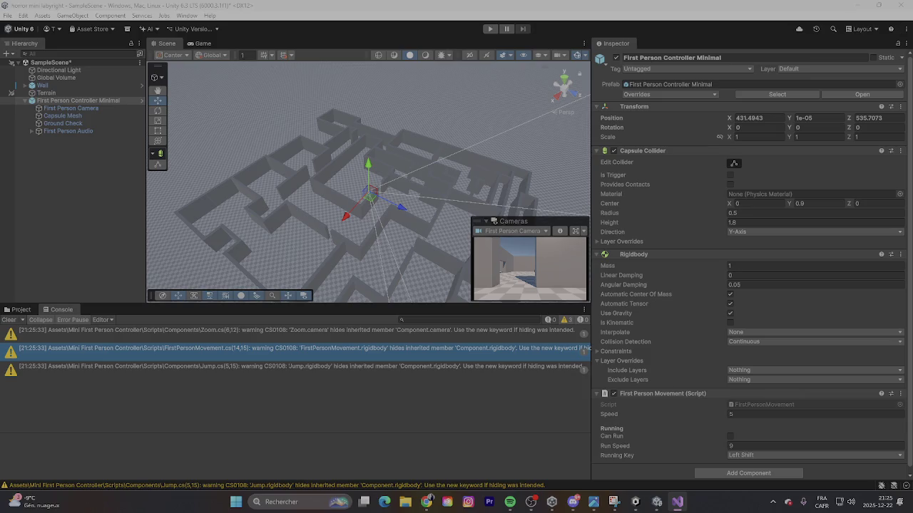
# Step: Open FirstPersonMovement.cs in Visual Studio from its CS0108 rigidbody warning in the Unity Console
pyautogui.click(508, 386)
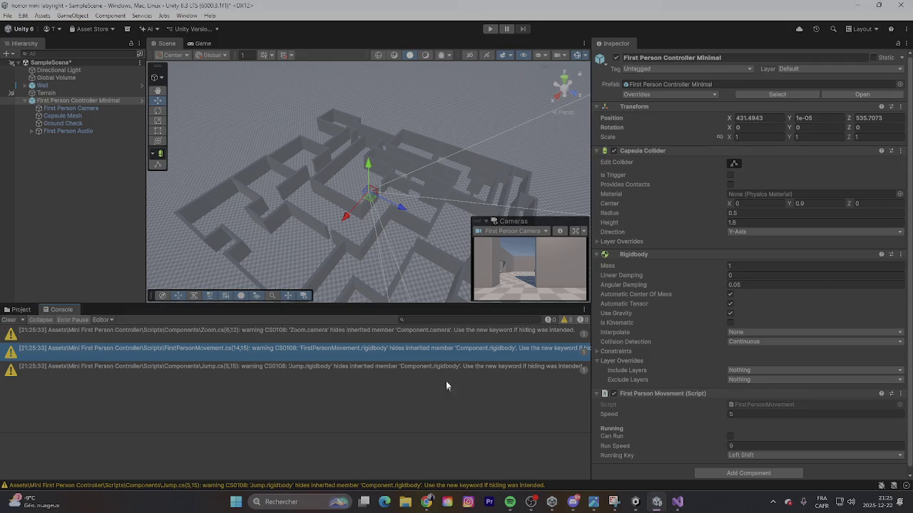
pyautogui.doubleClick(462, 353)
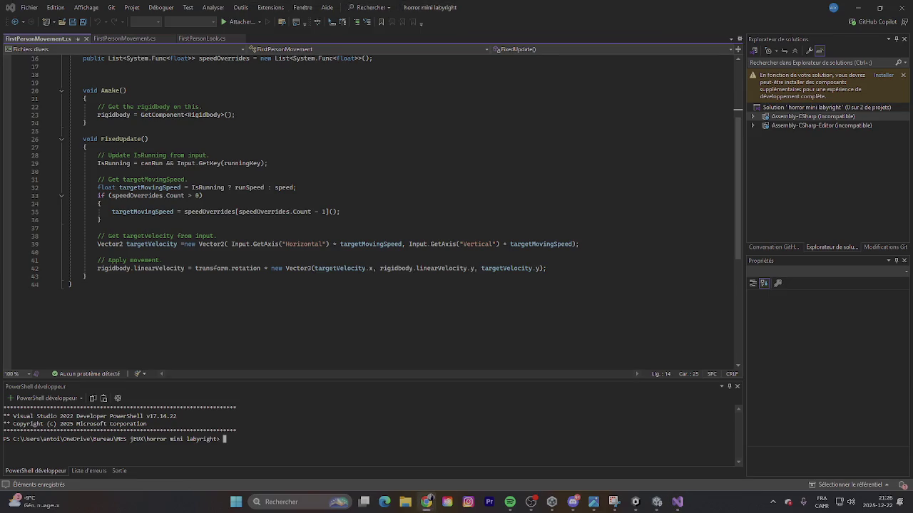
# Step: Close the duplicate FirstPersonMovement.cs tab and delete the extra FirstPersonMovement script asset in Unity
pyautogui.click(116, 37)
pyautogui.rightClick(127, 39)
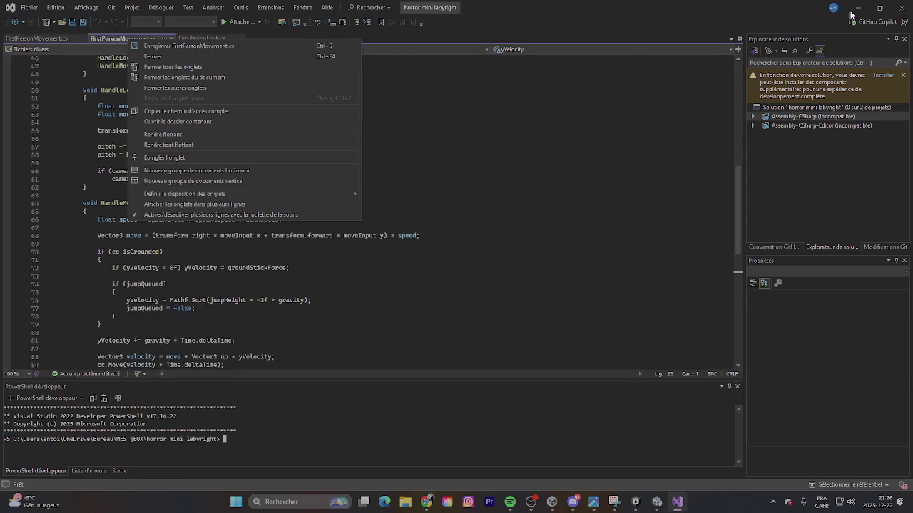
pyautogui.click(249, 57)
pyautogui.hotkey('alt', 'Tab')
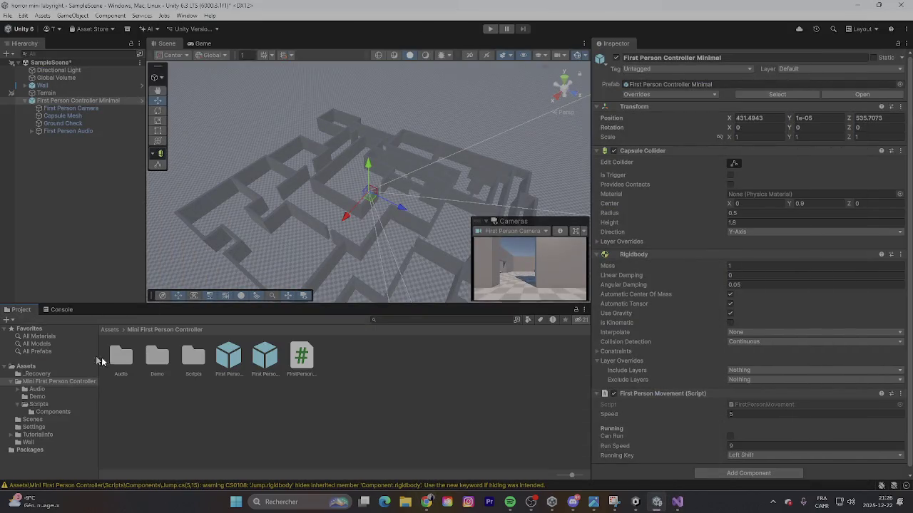
pyautogui.rightClick(314, 365)
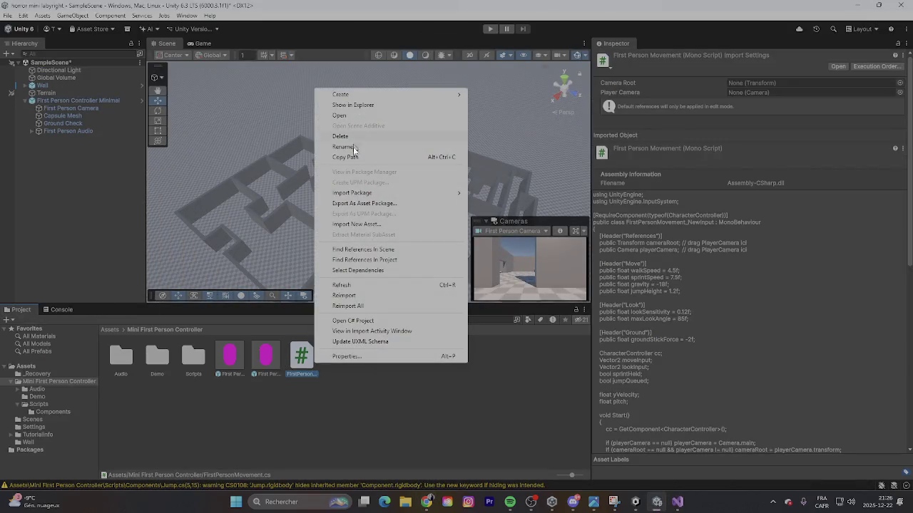
pyautogui.click(349, 137)
pyautogui.click(457, 279)
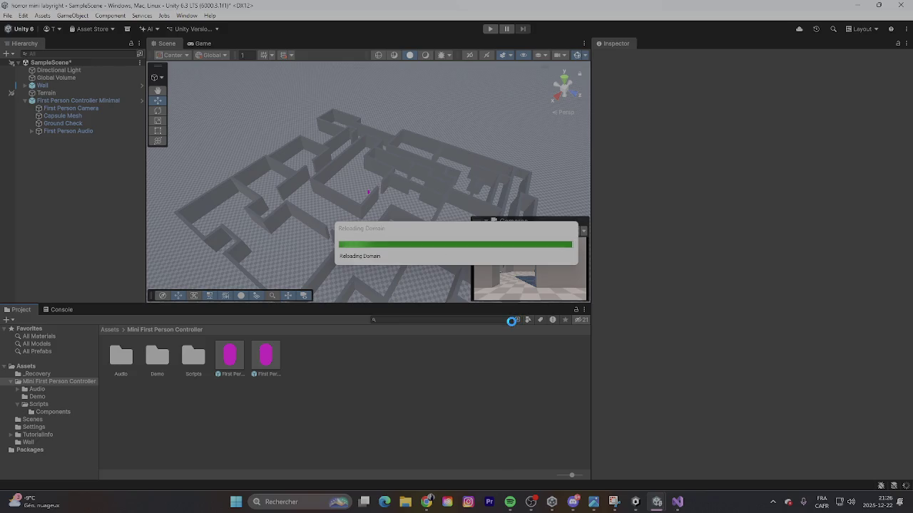
# Step: Replace FirstPersonMovement.cs with the pasted FirstPersonMovement_NewInput code and save it
pyautogui.click(678, 502)
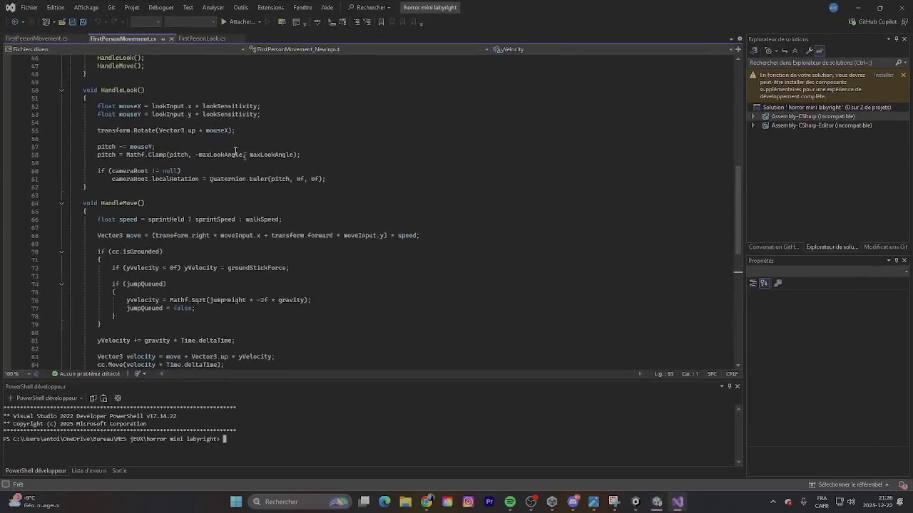
pyautogui.click(59, 39)
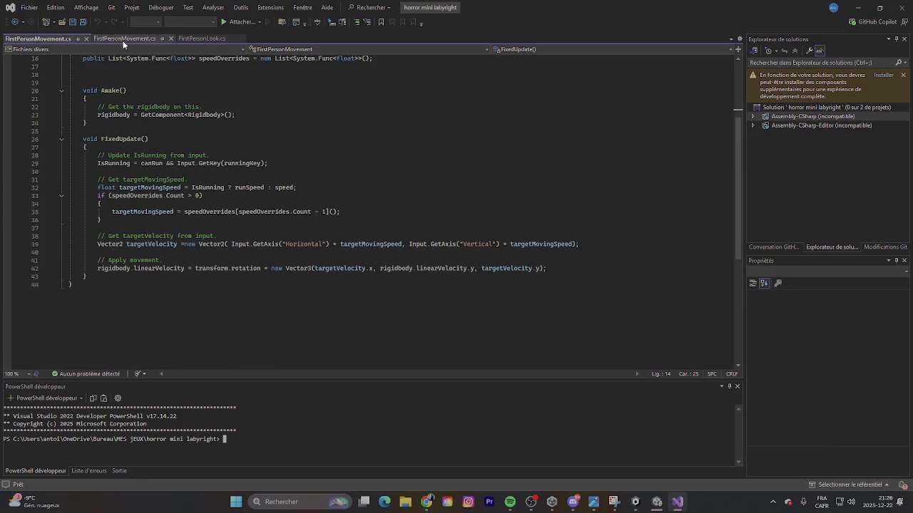
pyautogui.click(171, 37)
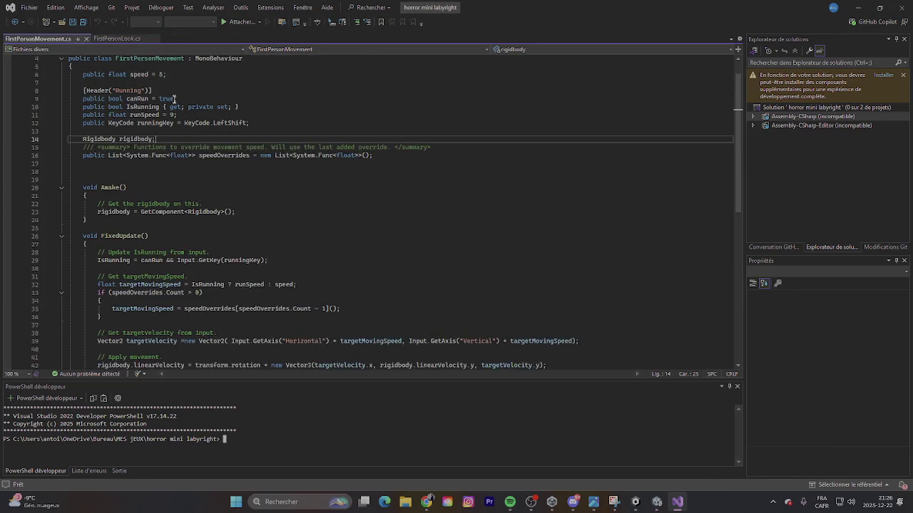
pyautogui.scroll(-6, 152, 325)
pyautogui.moveTo(75, 236); pyautogui.dragTo(68, 33)
pyautogui.hotkey('ctrl', 'v')
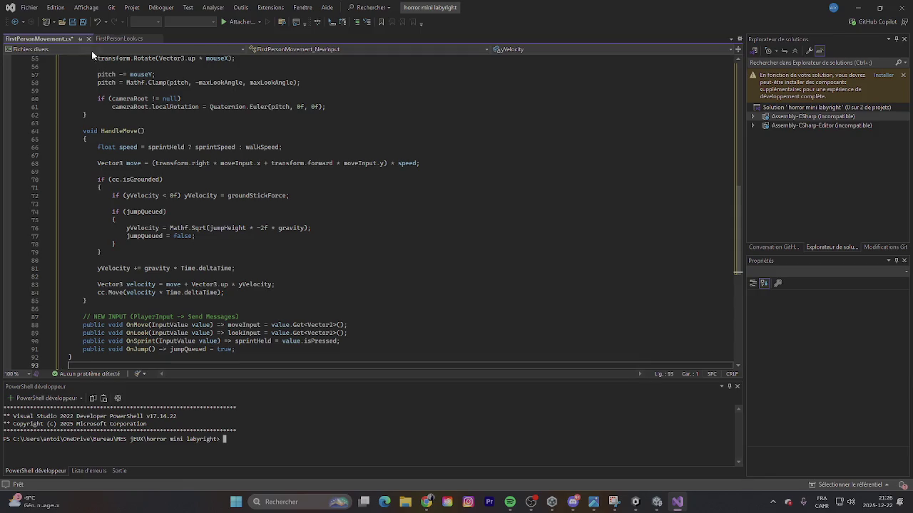
pyautogui.click(73, 21)
pyautogui.click(858, 7)
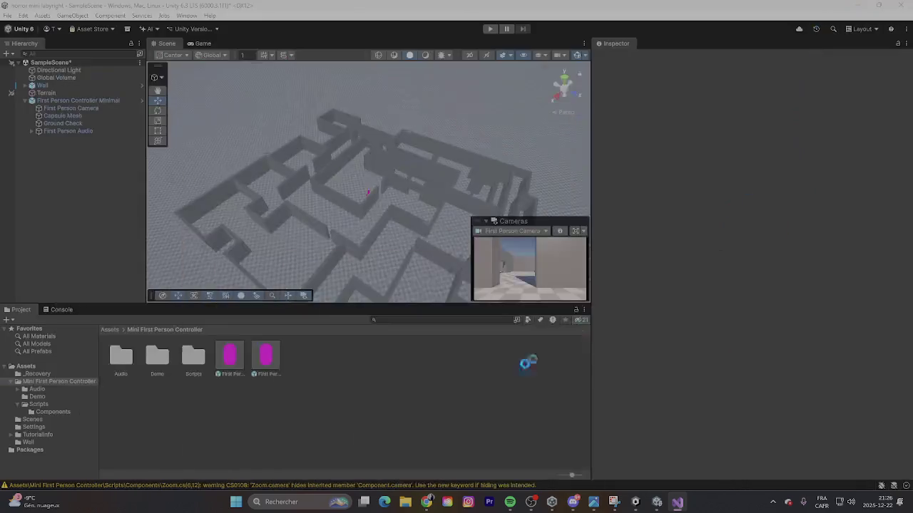
# Step: Open Zoom.cs in Visual Studio from its camera warning in the Unity Console
pyautogui.click(78, 310)
pyautogui.doubleClick(367, 357)
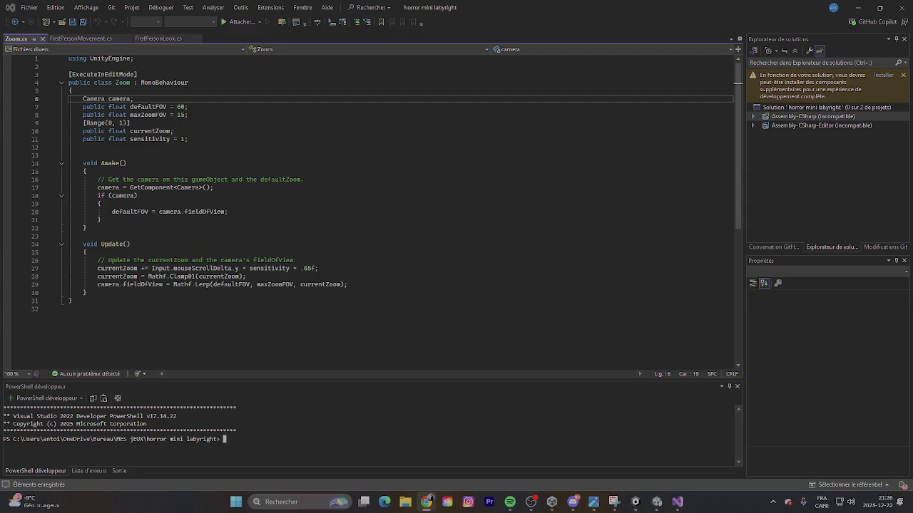
# Step: Check the FirstPersonMovement_NewInput class name at the top of FirstPersonMovement.cs, then return to Unity
pyautogui.click(91, 39)
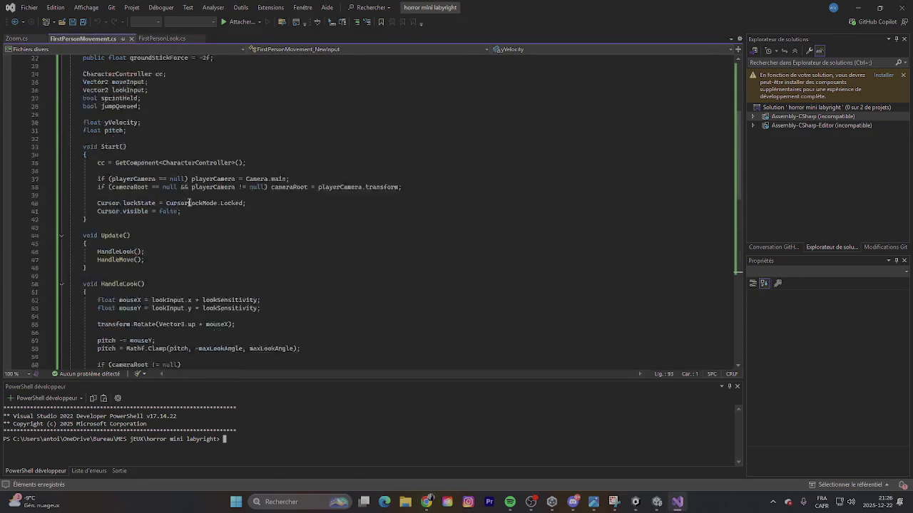
pyautogui.scroll(9, 191, 203)
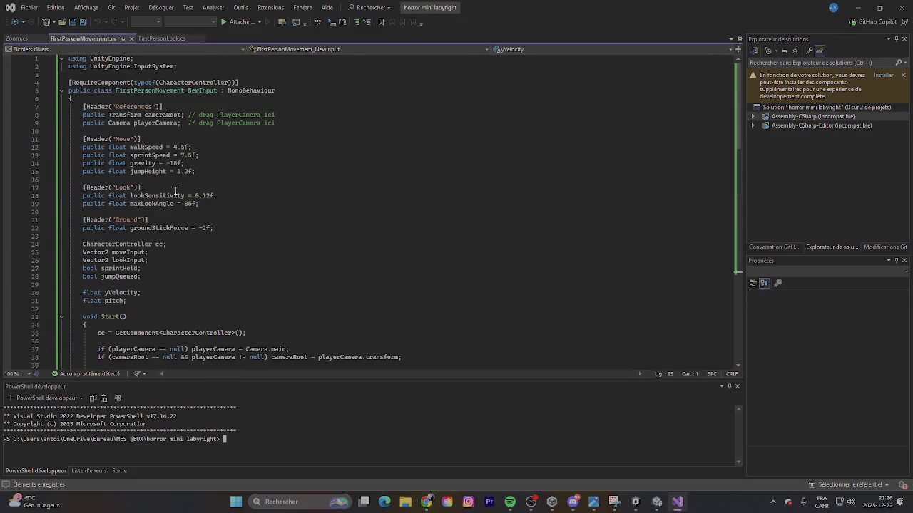
pyautogui.click(216, 92)
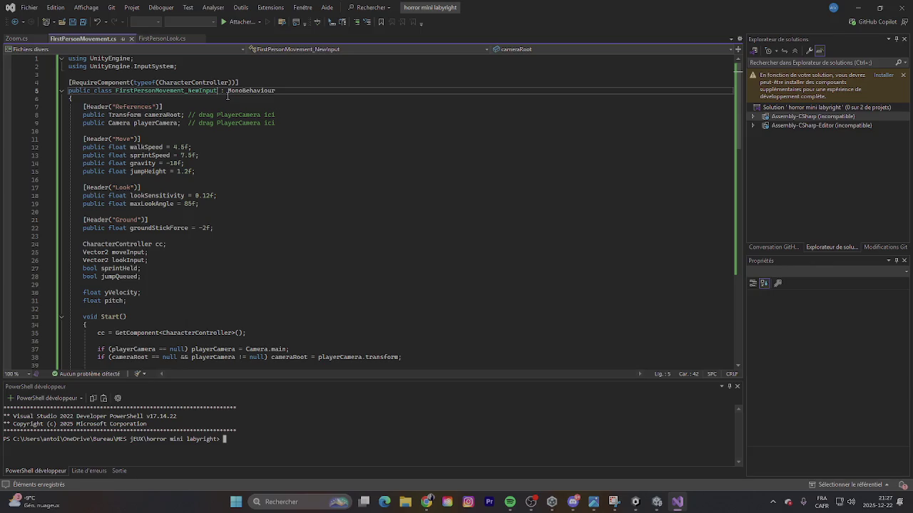
pyautogui.click(857, 7)
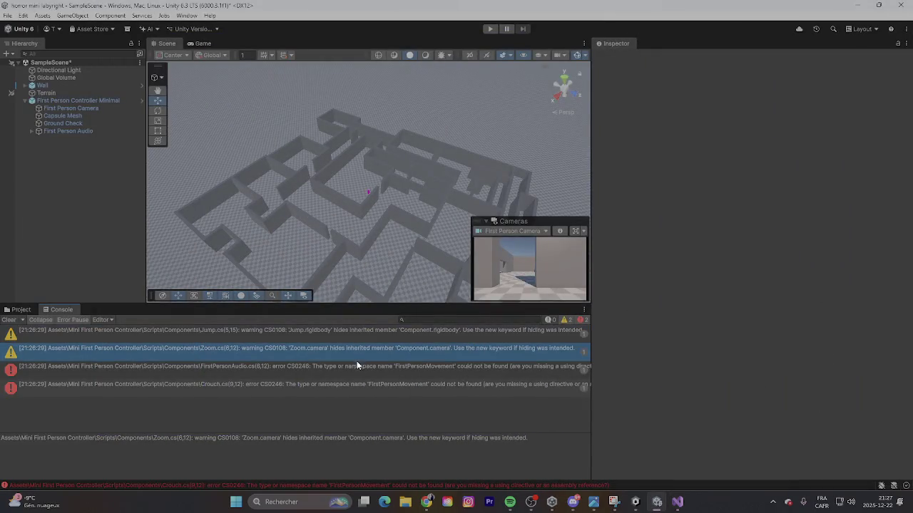
# Step: Inspect the FirstPersonAudio and Crouch missing-FirstPersonMovement errors, then let Unity recompile the scripts
pyautogui.doubleClick(342, 371)
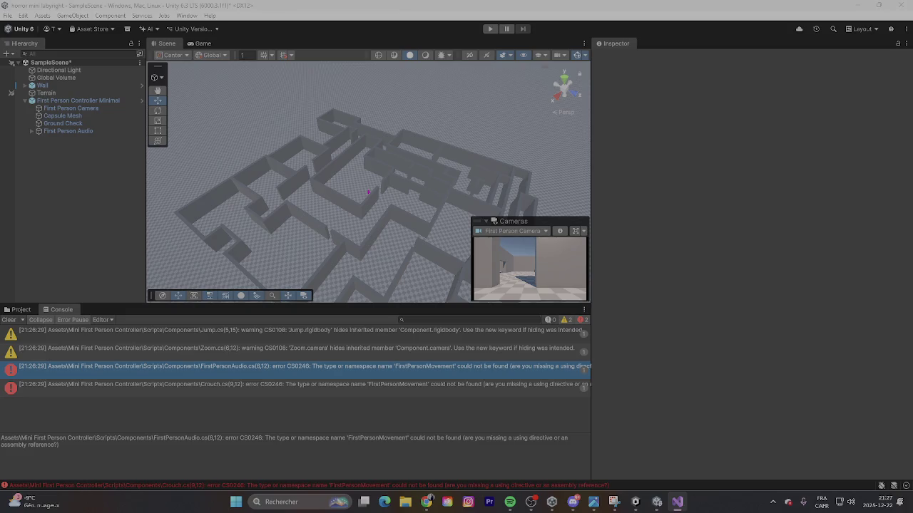
pyautogui.click(427, 387)
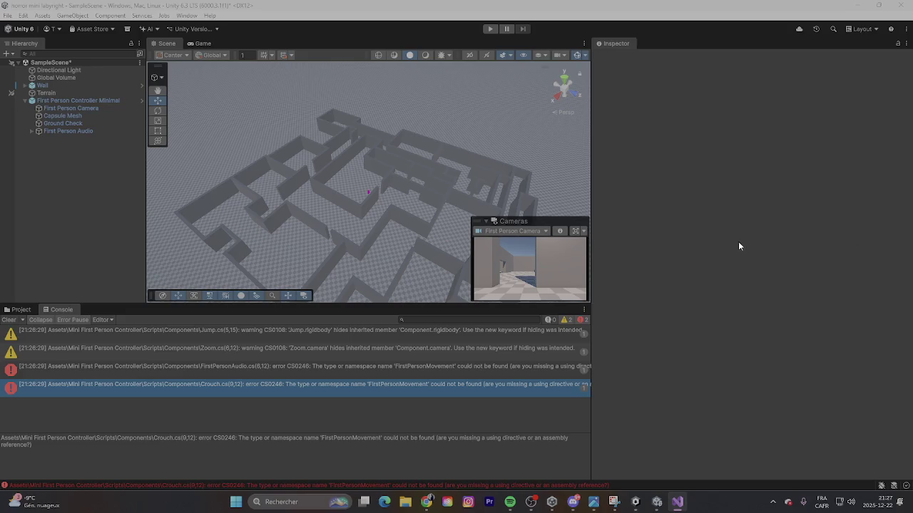
pyautogui.click(517, 330)
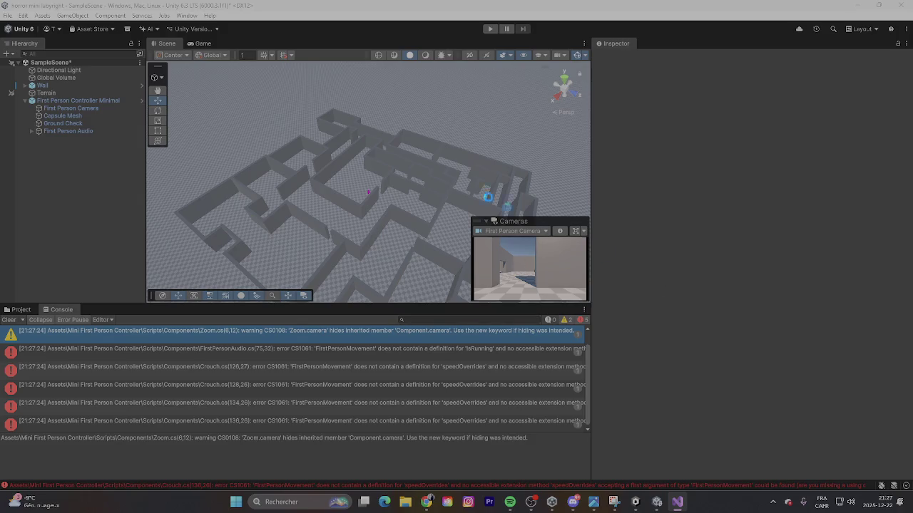
pyautogui.click(86, 109)
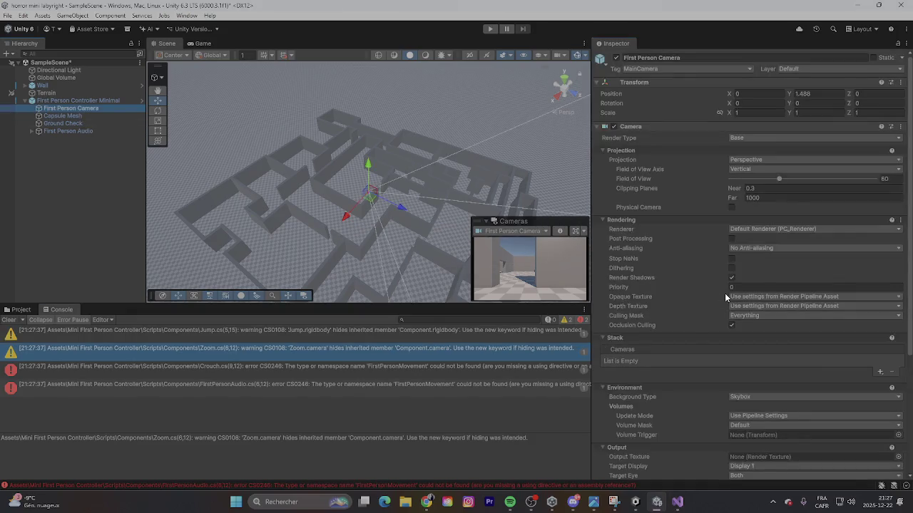
pyautogui.scroll(-5, 688, 299)
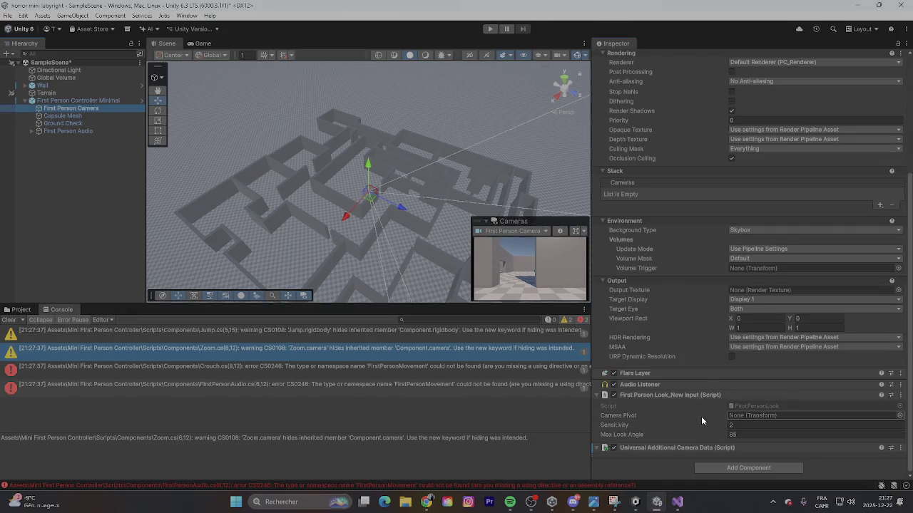
pyautogui.click(58, 116)
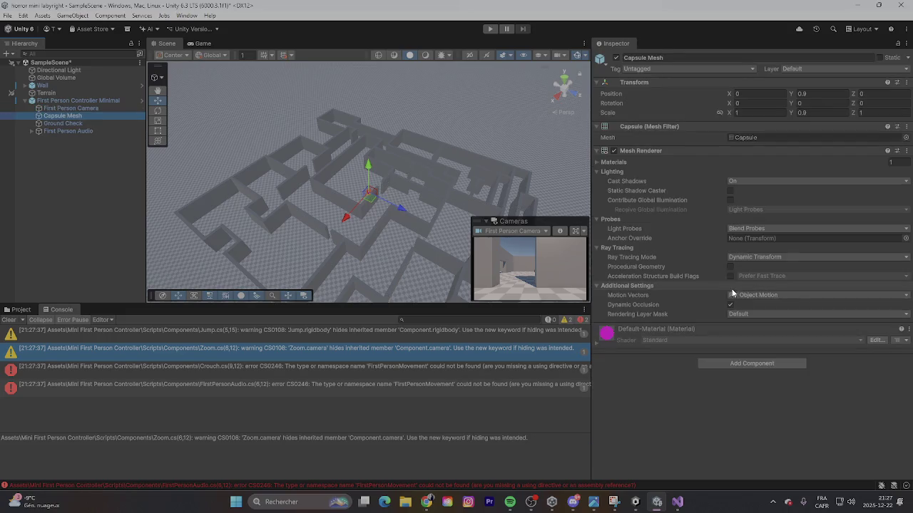
pyautogui.click(62, 124)
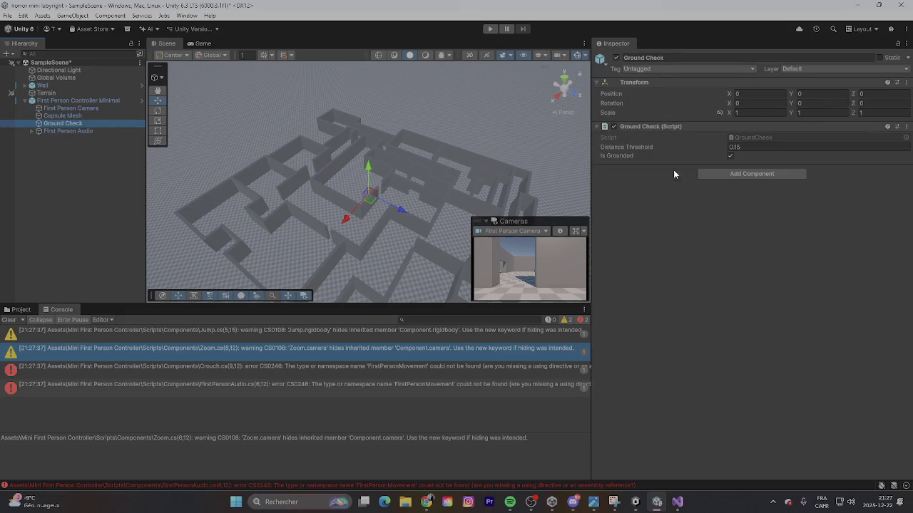
pyautogui.click(92, 131)
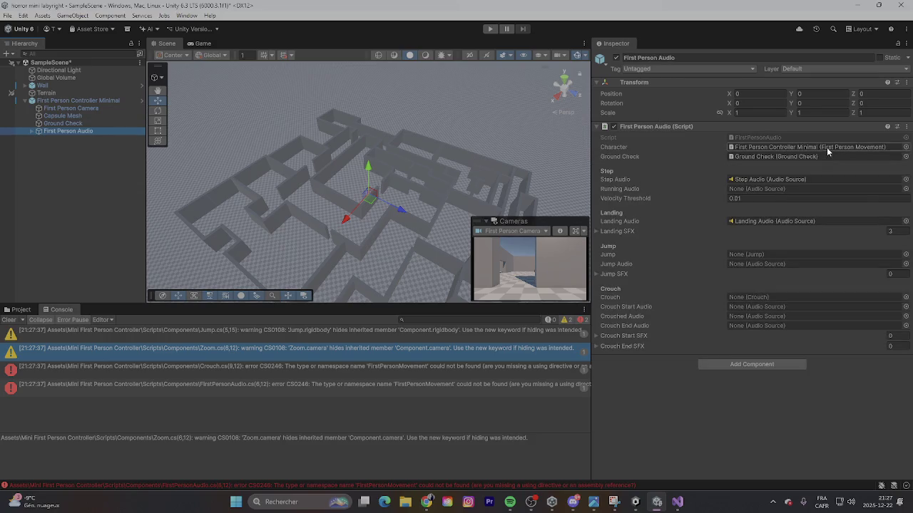
pyautogui.click(31, 130)
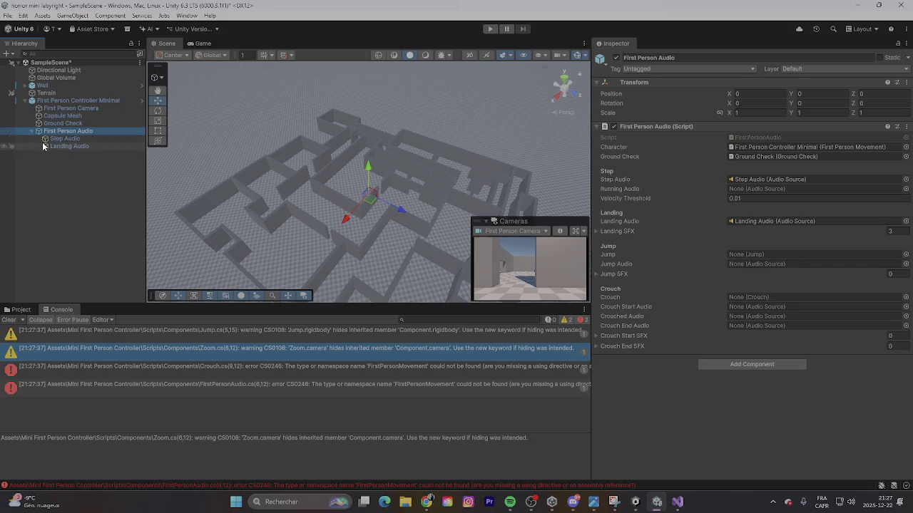
pyautogui.click(57, 107)
pyautogui.click(62, 101)
pyautogui.scroll(-2, 678, 153)
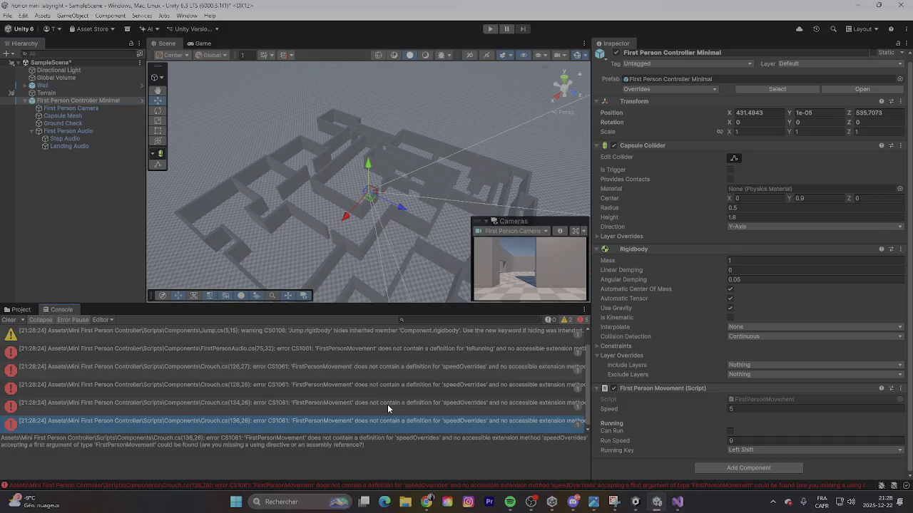
# Step: Replace the whole Zoom.cs script with the pasted new Input System OnZoom code
pyautogui.click(388, 404)
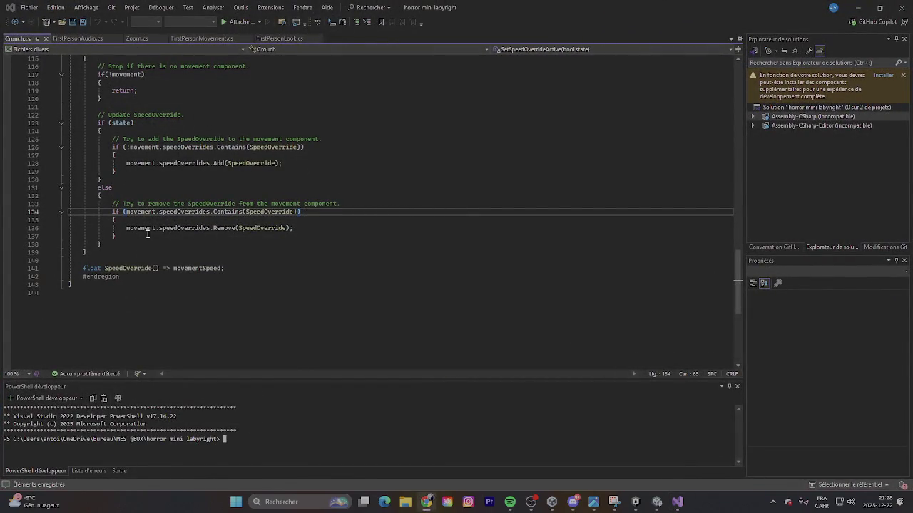
pyautogui.click(129, 39)
pyautogui.scroll(-3, 285, 178)
pyautogui.moveTo(74, 226); pyautogui.dragTo(68, 58)
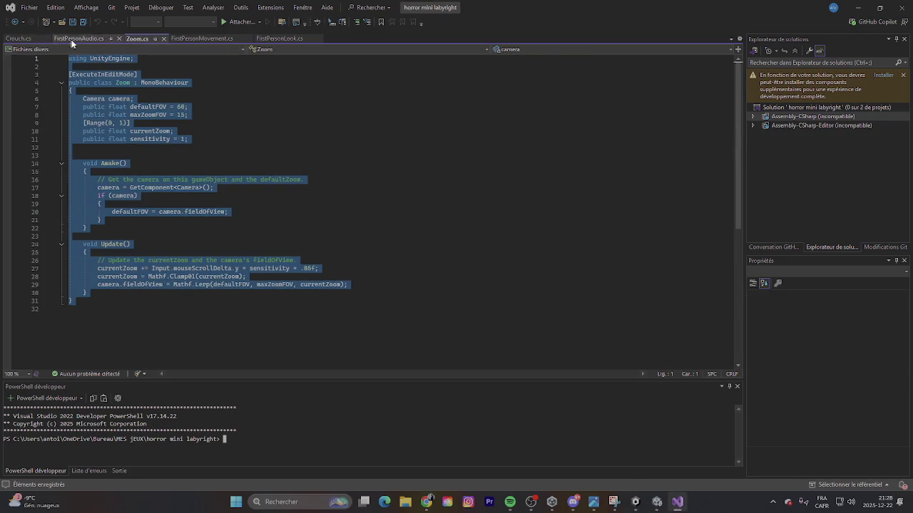
pyautogui.write('using UnityEngine; using UnityEngine.InputSystem;  public class FirstPersonZoom_NewInput : MonoBehaviour {     public Camera playerCamera;      [Header("FOV")]     public float normalFov = 60f;     public float zoomFov = 35f;     public float zoomSpeed = 8f;      private bool zoomHeld = false;      void Start()     {         if (playerCamera == null)             playerCamera = Camera.main;          playerCamera.fieldOfView = normalFov;     }      void Update()     {         float targetFov = zoomHeld ? zoomFov : normalFov;         playerCamera.fieldOfView = Mathf.Lerp(             playerCamera.fieldOfView,             targetFov,             Time.deltaTime * zoomSpeed         );     }      // NEW INPUT (PlayerInput -> Send Messages)     public void OnZoom(InputValue value)     {         zoomHeld = value.isPressed;     } }')
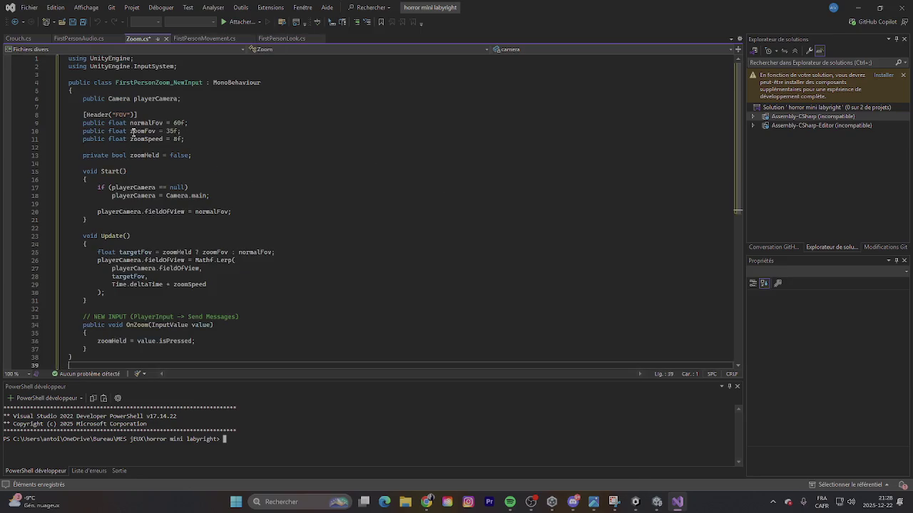
# Step: Rename the class from FirstPersonZoom_NewInput to Zoom and return to Unity
pyautogui.moveTo(156, 82); pyautogui.dragTo(115, 82)
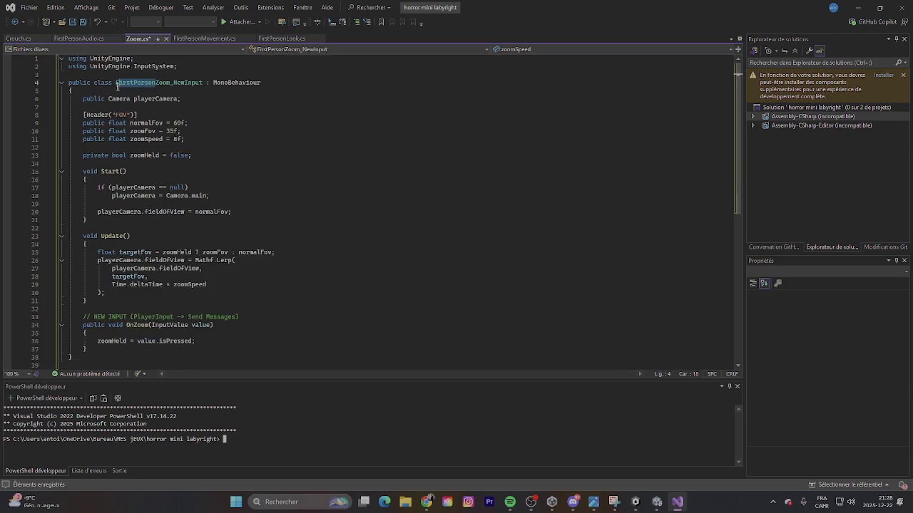
pyautogui.press('BackSpace')
pyautogui.click(131, 82)
pyautogui.hotkey('ctrl', 'Delete')
pyautogui.click(187, 122)
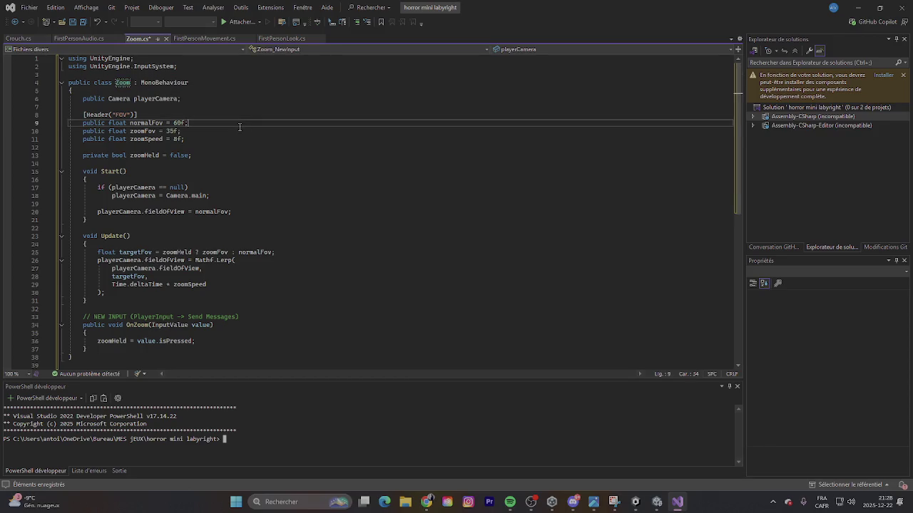
pyautogui.click(857, 7)
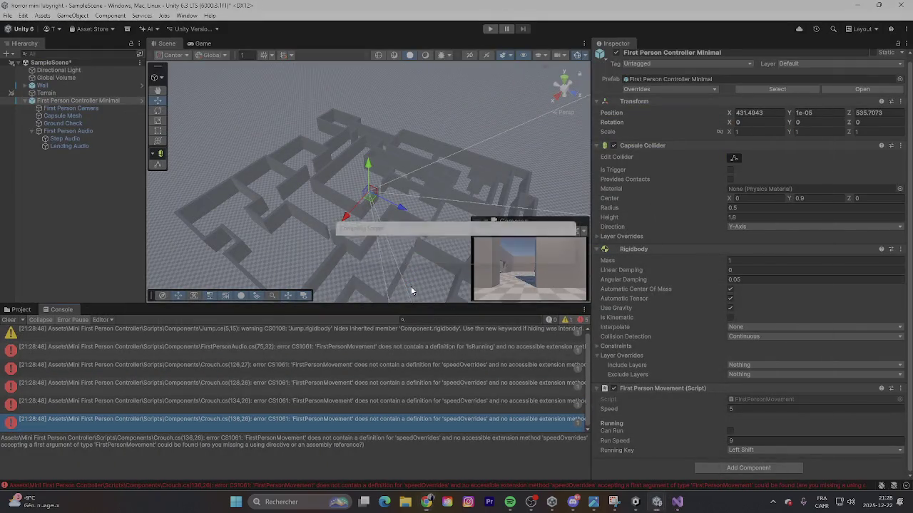
# Step: Open Crouch.cs at line 136 from its speedOverrides error in the Console
pyautogui.doubleClick(400, 418)
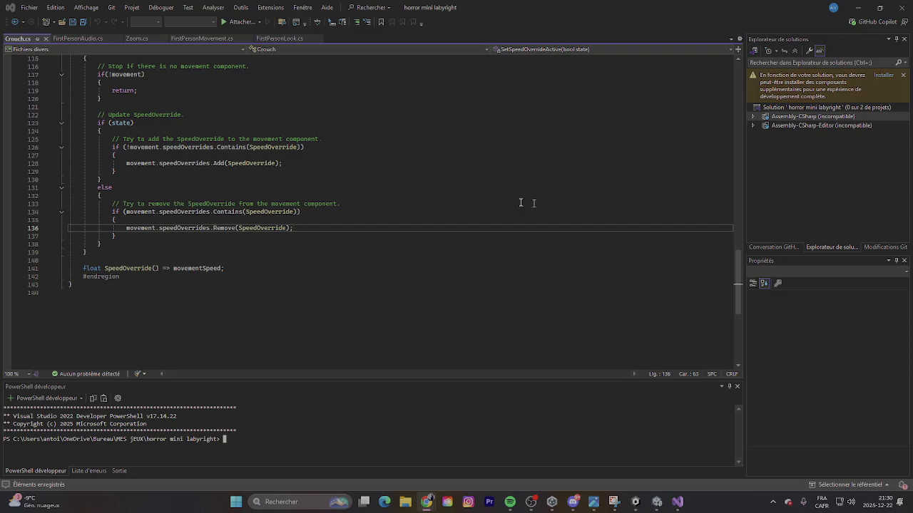
# Step: Replace the whole Crouch.cs contents with the new Input System crouch code
pyautogui.moveTo(77, 286)
pyautogui.mouseDown()
pyautogui.moveTo(71, 139)
pyautogui.moveTo(50, 57)
pyautogui.moveTo(40, 80)
pyautogui.moveTo(38, 53)
pyautogui.mouseUp()
pyautogui.write('using UnityEngine; using UnityEngine.InputSystem;  [RequireComponent(typeof(CharacterController))] public class FirstPersonCrouch_NewInput : MonoBehaviour {     public Transform cameraPivot; // ta caméra (First Person Camera)      [Header("Heights")]     public float standHeight = 1.8f;     public float crouchHeight = 1.1f;     public float heightLerpSpeed = 10f;      [Header("Camera Y")]     public float standCamY = 1.6f;     public float crouchCamY = 1.0f;      private CharacterController cc;     private bool isCrouching = false;      void Start()     {         cc = GetComponent<CharacterController>();          // Valeurs par défaut si pas set         if (cameraPivot == null && Camera.main != null)             cameraPivot = Camera.main.transform;          // Init propre         cc.height = standHeight;         cc.center = new Vector3(cc.center.x, standHeight / 2f, cc.center.z);          if (cameraPivot != null)             cameraPivot.localPosition = new Vector3(0f, standCamY, 0f);     }      void Update()     {         float targetHeight = isCrouching ? crouchHeight : standHeight;         cc.height = Mathf.Lerp(cc.height, targetHeight, Time.deltaTime * heightLerpSpeed);         cc.center = new Vector3(cc.center.x, cc.height / 2f, cc.center.z);          if (cameraPivot != null)         {             float targetCamY = isCrouching ? crouchCamY : standCamY;             Vector3 camPos = cameraPivot.localPosition;             camPos.y = Mathf.Lerp(camPos.y, targetCamY, Time.deltaTime * heightLerpSpeed);             cameraPivot.localPosition = camPos;         }     }      // NEW INPUT (PlayerInput -> Send Messages)     public void OnCrouch(InputValue value)     {         // Mode HOLD (maintenir)         isCrouching = value.isPressed;     } }')
pyautogui.scroll(7, 148, 179)
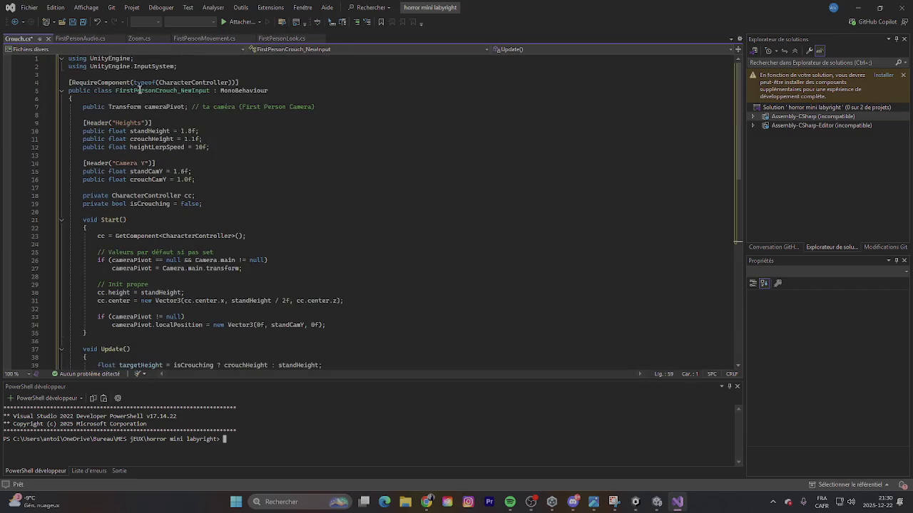
# Step: Trim the FirstPerson prefix and _NewInput suffix so the class is Crouch, save, and return to Unity
pyautogui.click(117, 90)
pyautogui.moveTo(117, 91); pyautogui.dragTo(156, 92)
pyautogui.press('BackSpace')
pyautogui.click(171, 90)
pyautogui.press('BackSpace')
pyautogui.press('BackSpace')
pyautogui.press('BackSpace')
pyautogui.press('BackSpace')
pyautogui.press('BackSpace')
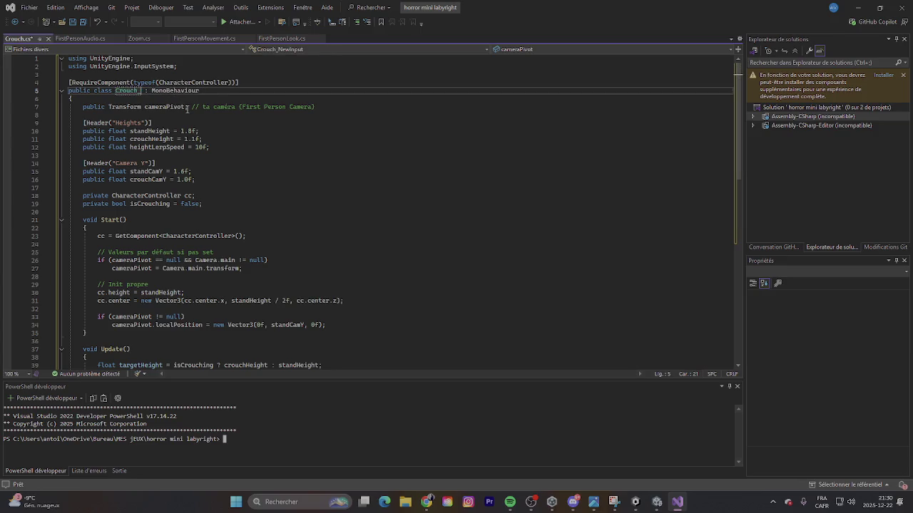
pyautogui.click(91, 20)
pyautogui.click(851, 12)
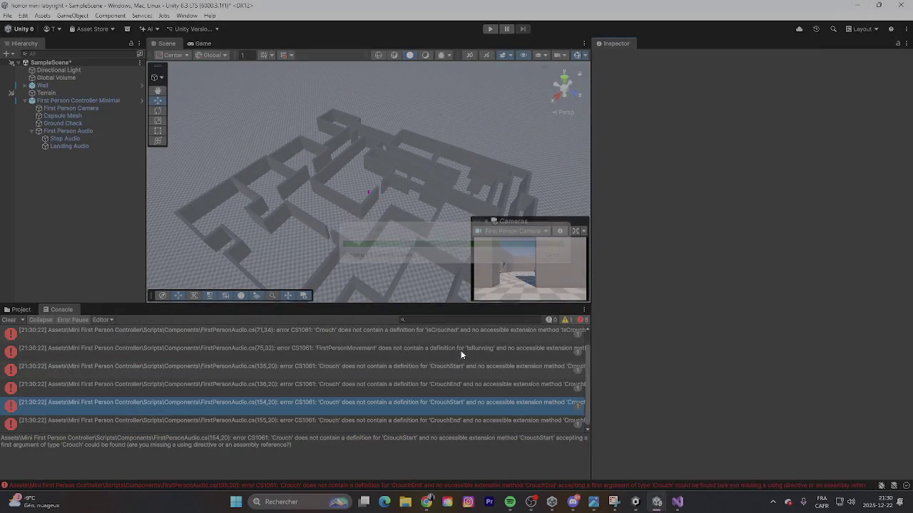
# Step: Open FirstPersonAudio.cs from the CrouchEnd error and copy the entire audio script
pyautogui.doubleClick(436, 392)
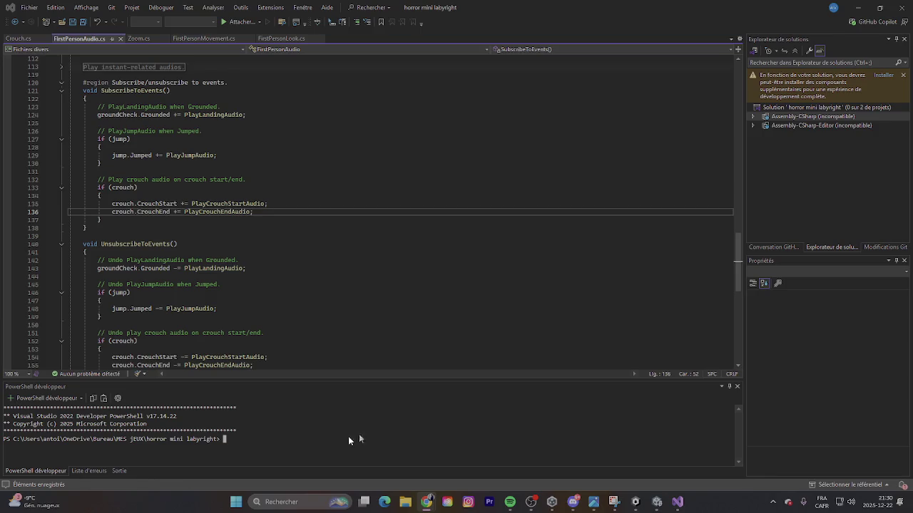
pyautogui.scroll(-10, 283, 263)
pyautogui.scroll(5, 261, 287)
pyautogui.scroll(20, 206, 300)
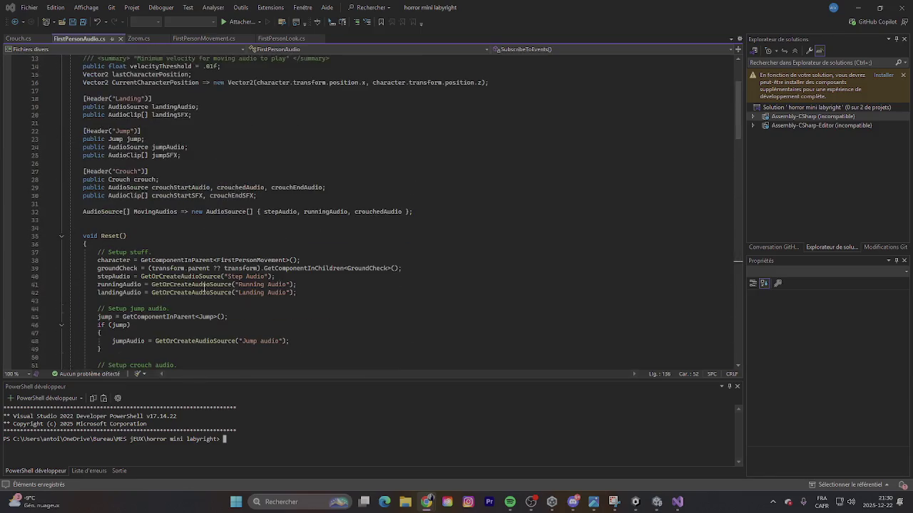
pyautogui.scroll(4, 203, 286)
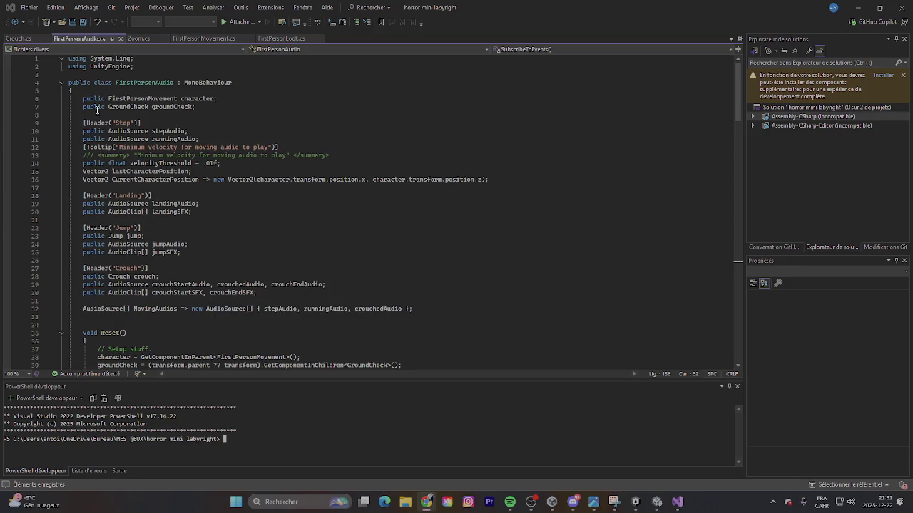
pyautogui.moveTo(70, 60)
pyautogui.mouseDown()
pyautogui.moveTo(214, 236)
pyautogui.moveTo(253, 340)
pyautogui.moveTo(219, 151)
pyautogui.mouseUp()
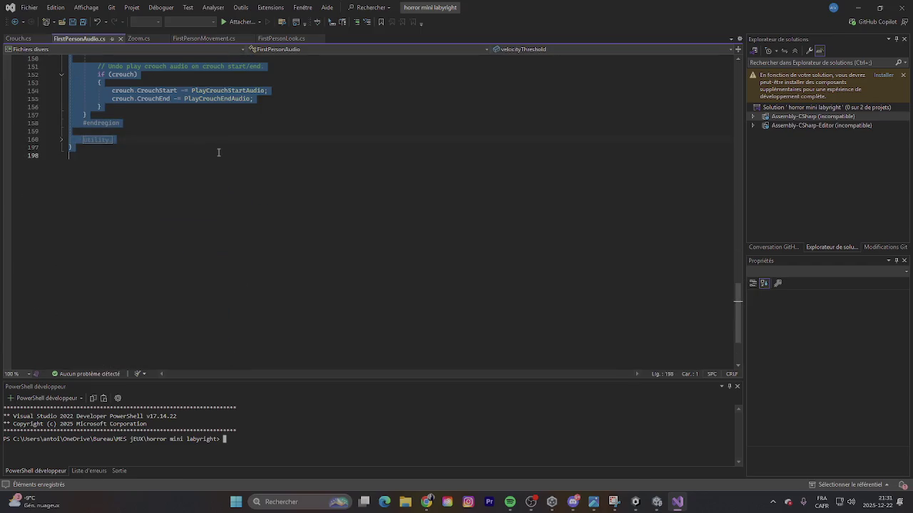
pyautogui.hotkey('alt', 'Tab')
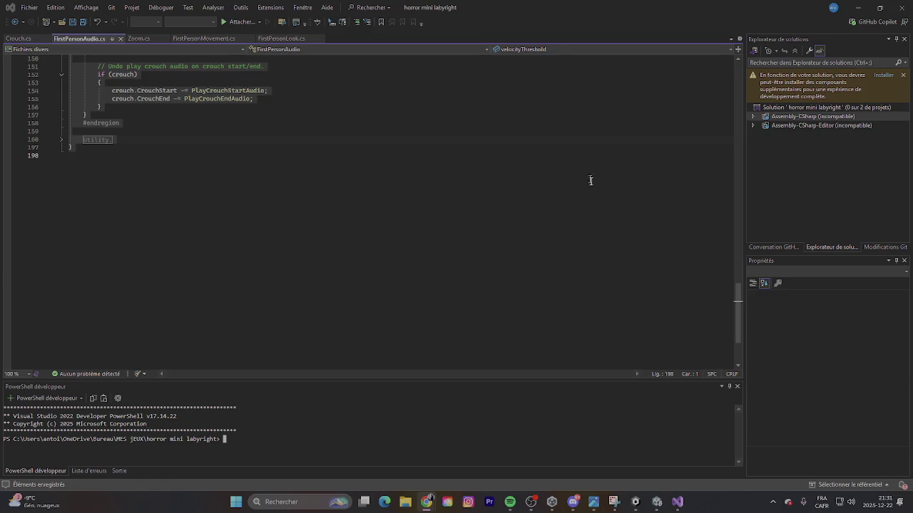
pyautogui.scroll(20, 587, 171)
pyautogui.scroll(18, 411, 238)
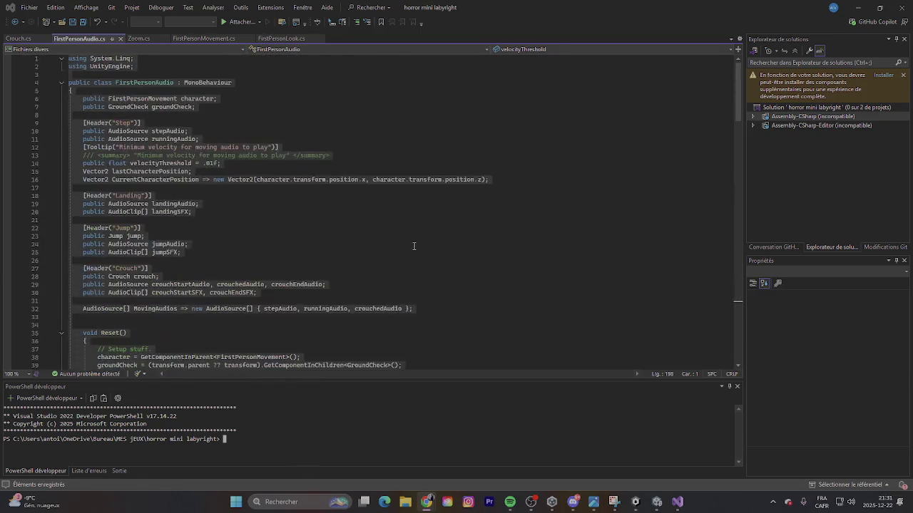
# Step: Replace FirstPersonAudio.cs with the FirstPersonAudio_NewInput code, save it, and return to Unity
pyautogui.click(418, 244)
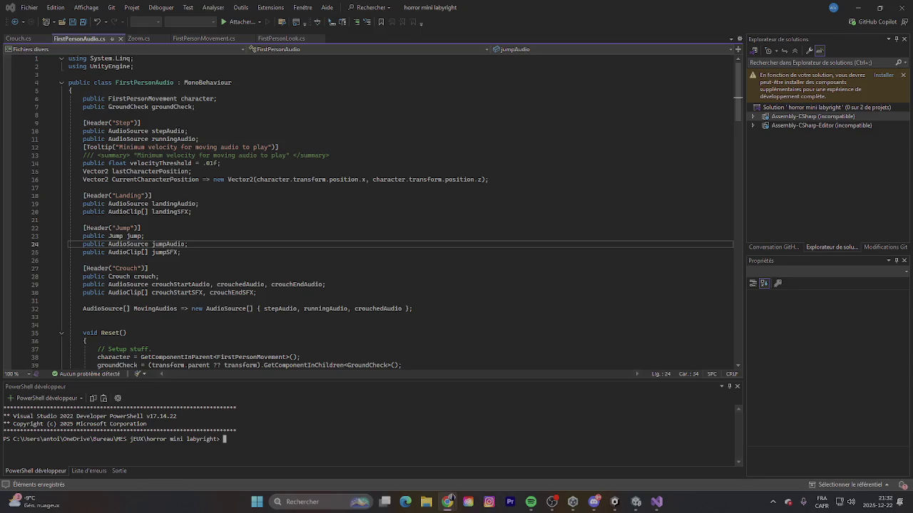
pyautogui.scroll(-20, 327, 283)
pyautogui.scroll(-15, 148, 319)
pyautogui.moveTo(71, 117)
pyautogui.mouseDown()
pyautogui.moveTo(63, 56)
pyautogui.moveTo(59, 81)
pyautogui.moveTo(69, 77)
pyautogui.moveTo(57, 66)
pyautogui.moveTo(214, 111)
pyautogui.moveTo(346, 400)
pyautogui.moveTo(368, 333)
pyautogui.moveTo(371, 358)
pyautogui.mouseUp()
pyautogui.click(56, 74)
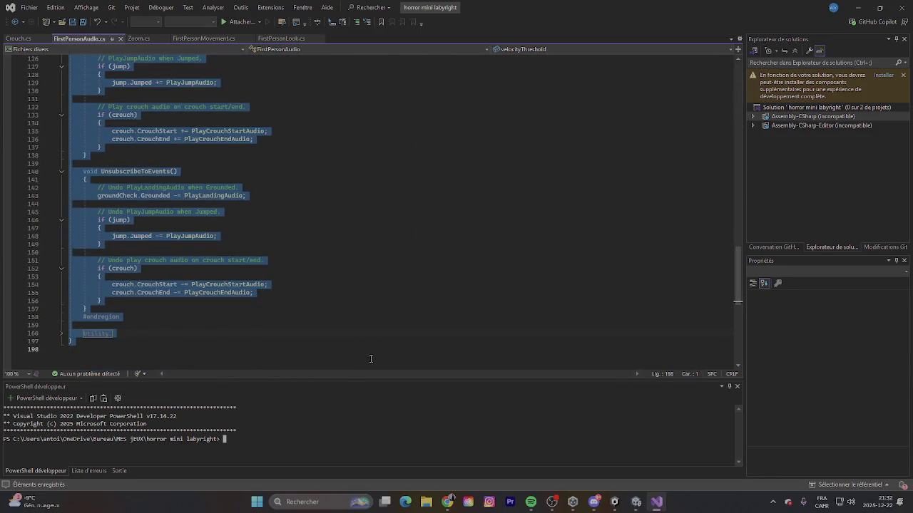
pyautogui.hotkey('ctrl', 'v')
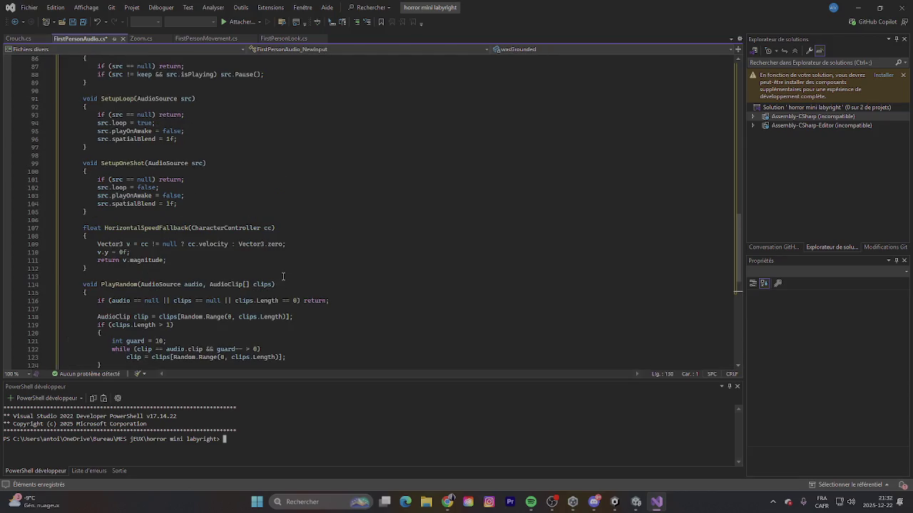
pyautogui.hotkey('ctrl', 's')
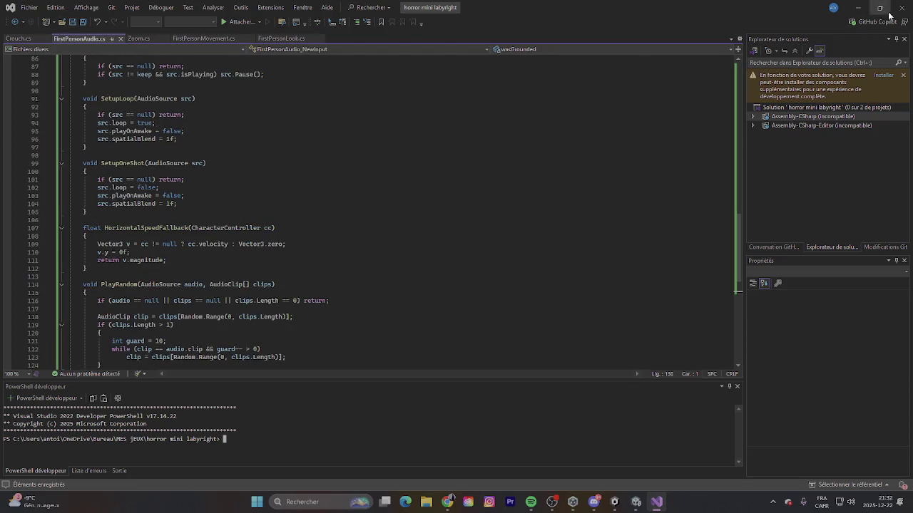
pyautogui.click(858, 8)
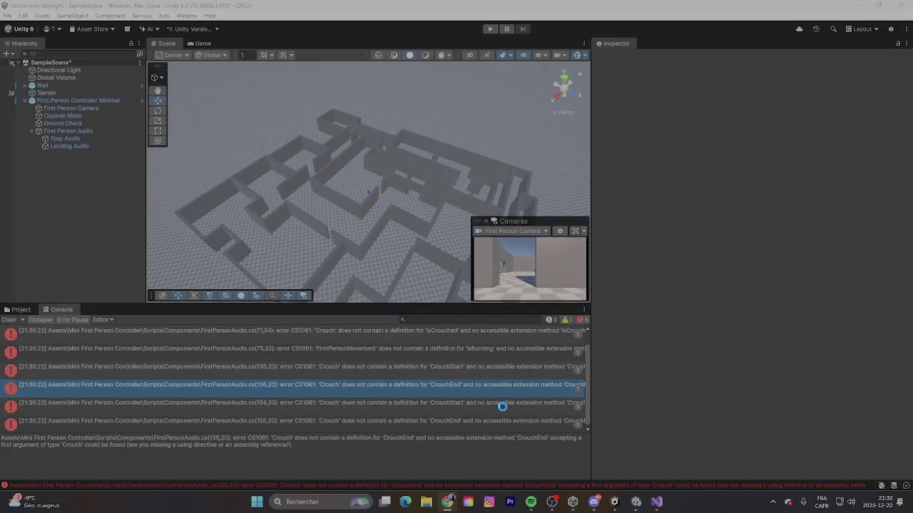
# Step: Open the FirstPersonCrouch_NewInput error in FirstPersonAudio.cs, review it, then bring up Zoom.cs
pyautogui.doubleClick(473, 367)
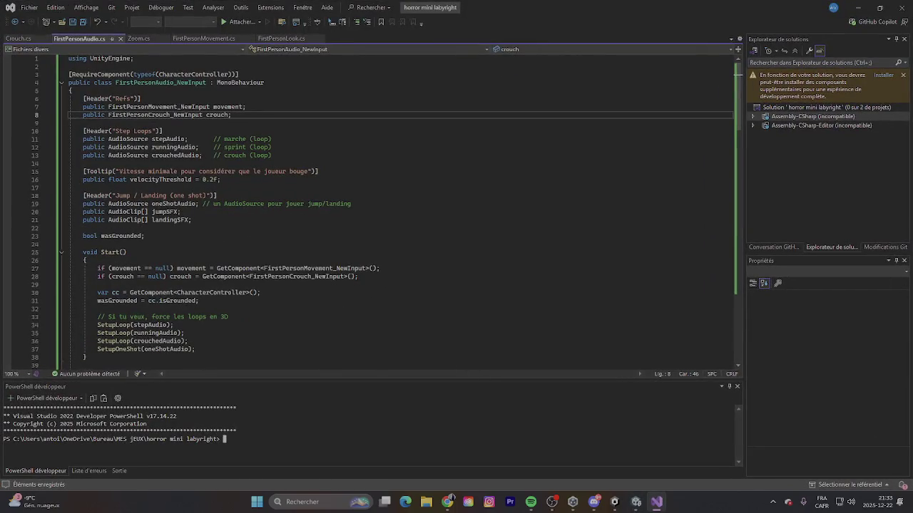
pyautogui.scroll(-4, 326, 249)
pyautogui.scroll(-20, 145, 317)
pyautogui.scroll(3, 128, 230)
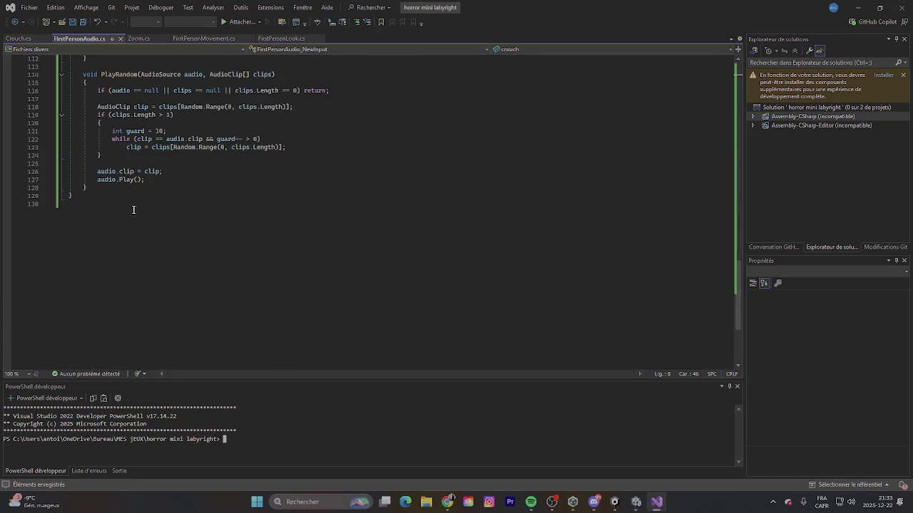
pyautogui.scroll(20, 136, 199)
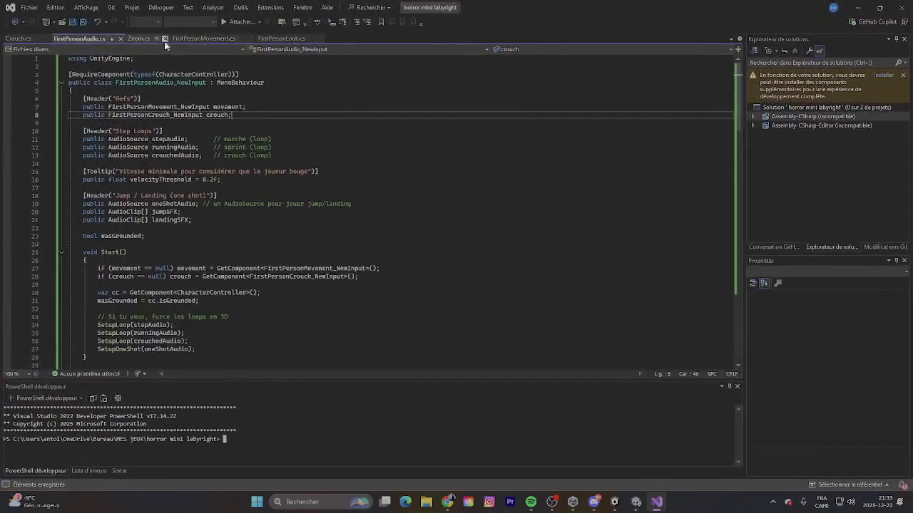
pyautogui.click(139, 39)
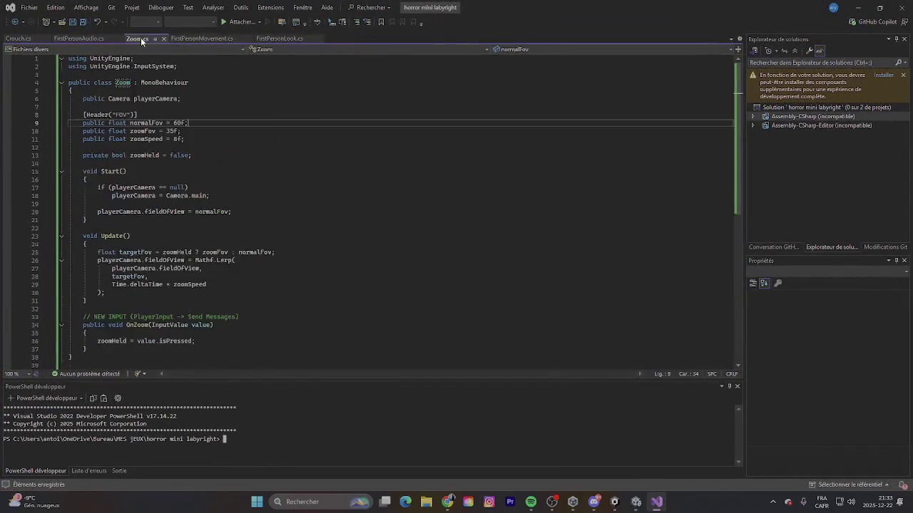
# Step: Bring up Crouch.cs and temporarily shrink the editor to check Unity's errors
pyautogui.click(31, 38)
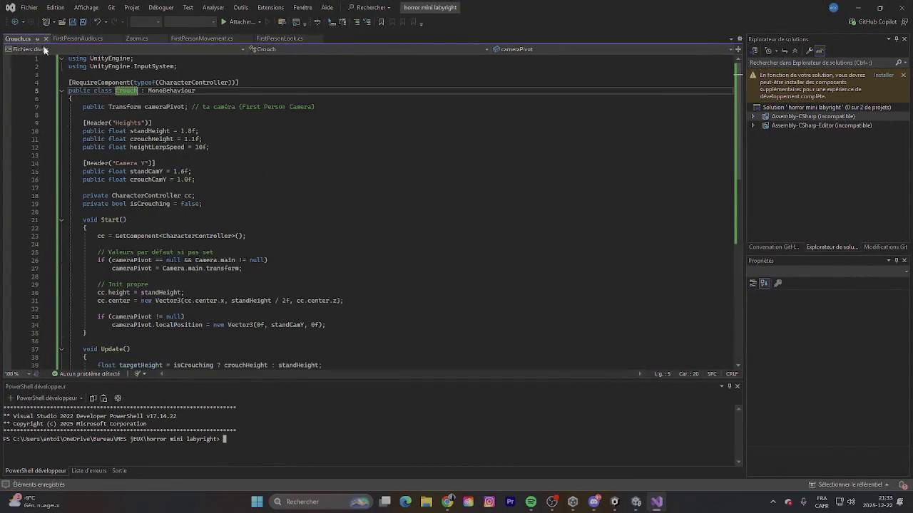
pyautogui.click(233, 163)
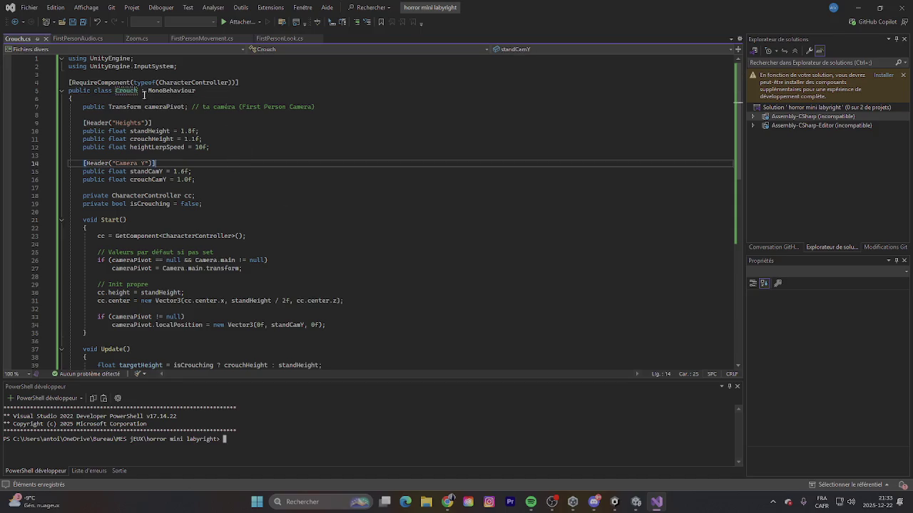
pyautogui.moveTo(638, 6)
pyautogui.mouseDown()
pyautogui.moveTo(614, 428)
pyautogui.moveTo(491, 422)
pyautogui.mouseUp()
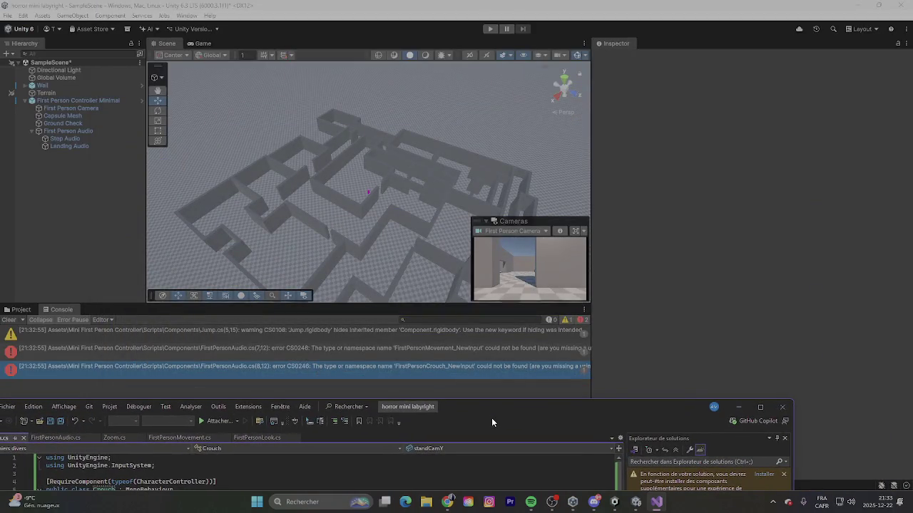
pyautogui.doubleClick(491, 418)
# Step: Rename the class to FirstPersonCrouch_NewInput with the new crouch code, then return to Unity
pyautogui.click(117, 90)
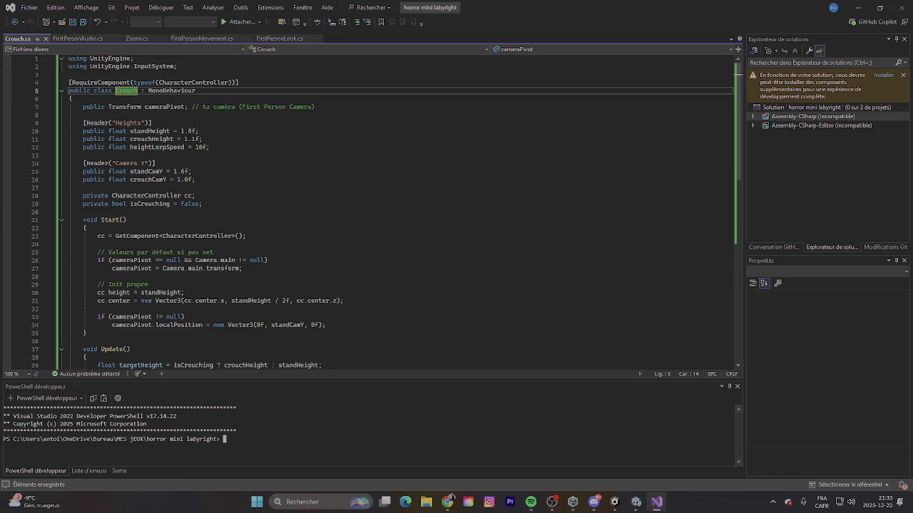
pyautogui.write('First')
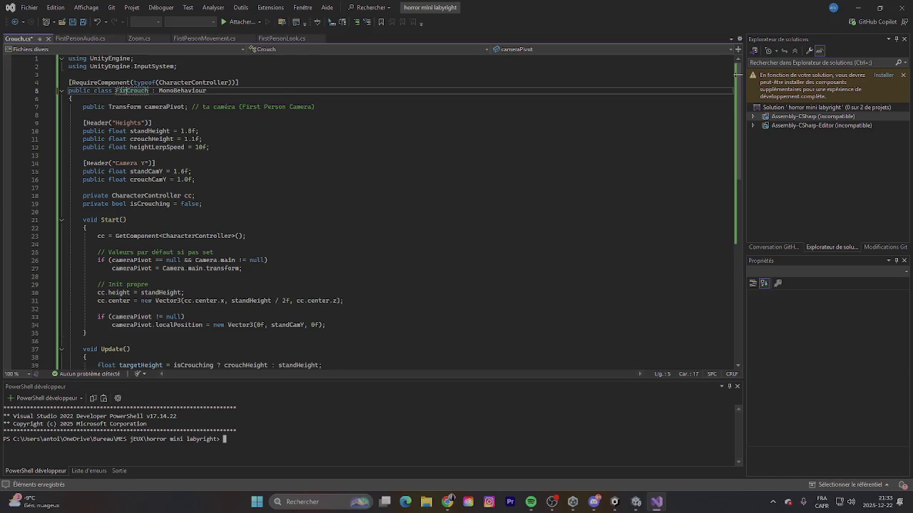
pyautogui.write('Person')
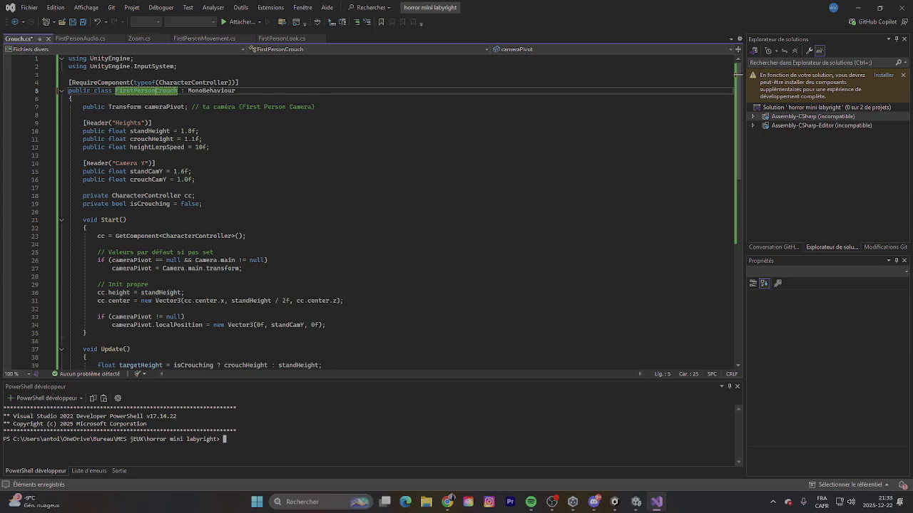
pyautogui.scroll(-14, 321, 259)
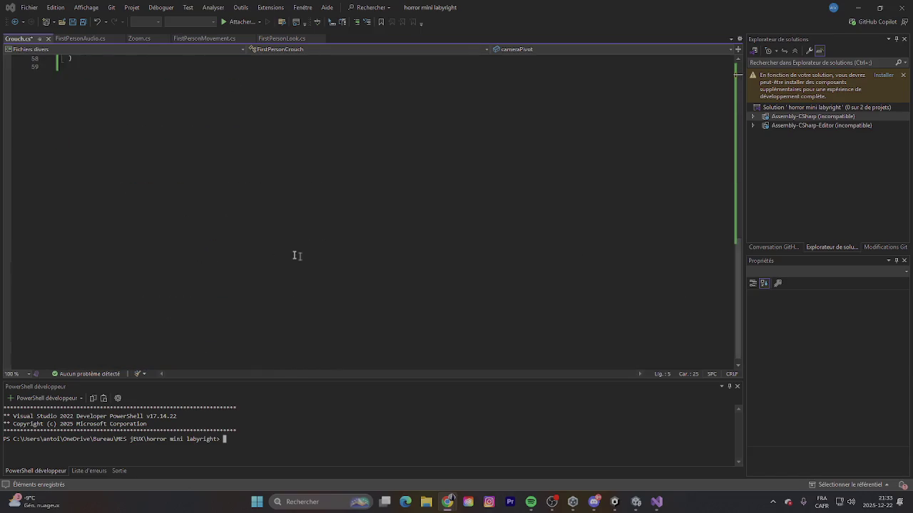
pyautogui.moveTo(117, 219)
pyautogui.mouseDown()
pyautogui.moveTo(107, 52)
pyautogui.moveTo(130, 39)
pyautogui.mouseUp()
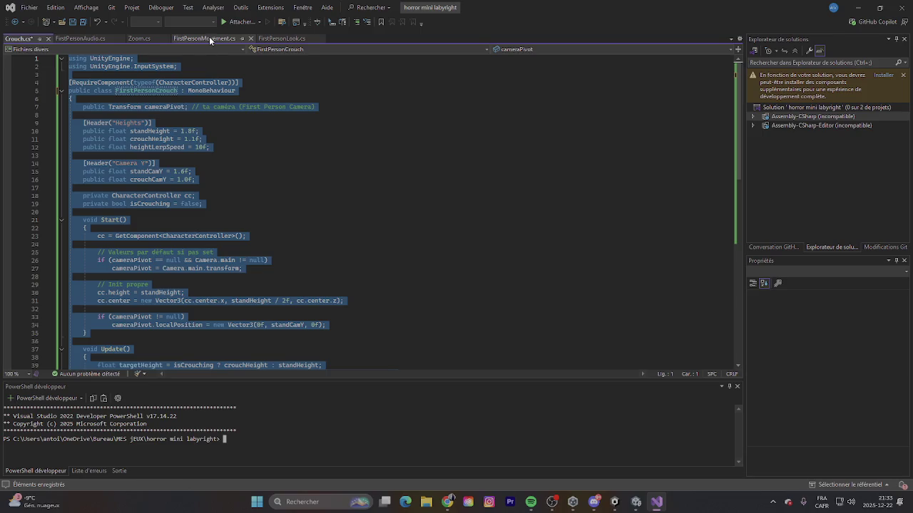
pyautogui.press('Right')
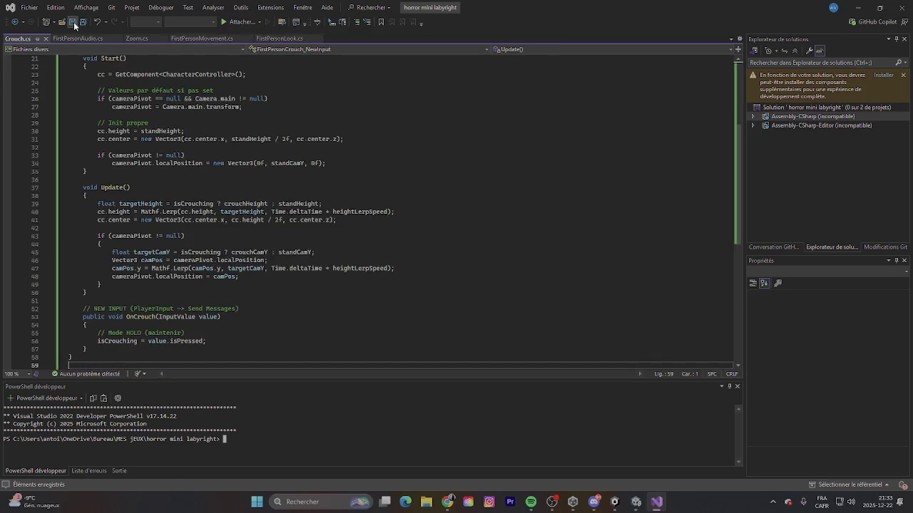
pyautogui.click(858, 10)
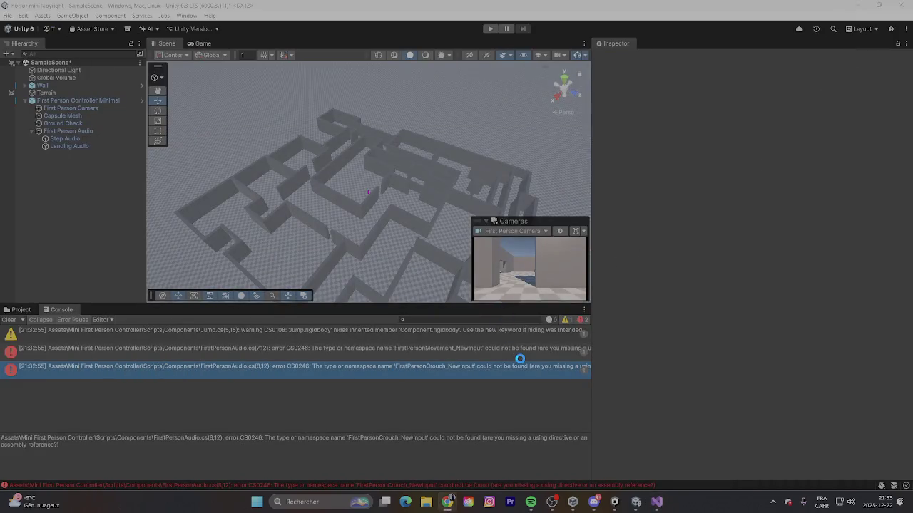
# Step: Open the remaining FirstPersonMovement_NewInput CS0246 error, then view FirstPersonMovement.cs
pyautogui.click(472, 351)
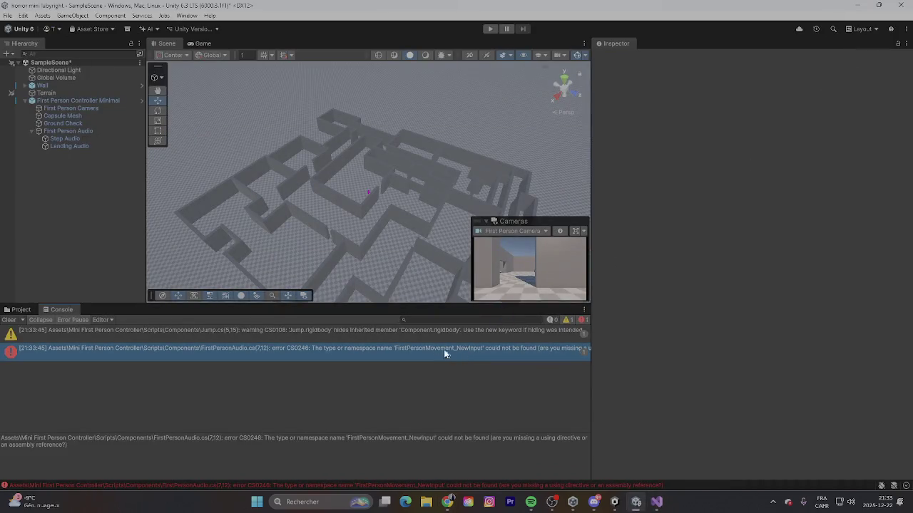
pyautogui.doubleClick(448, 351)
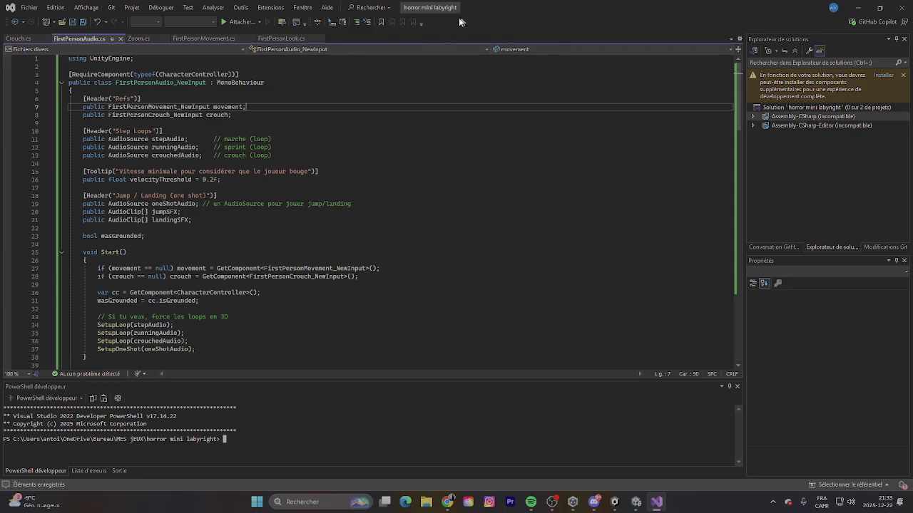
pyautogui.click(194, 40)
pyautogui.click(185, 123)
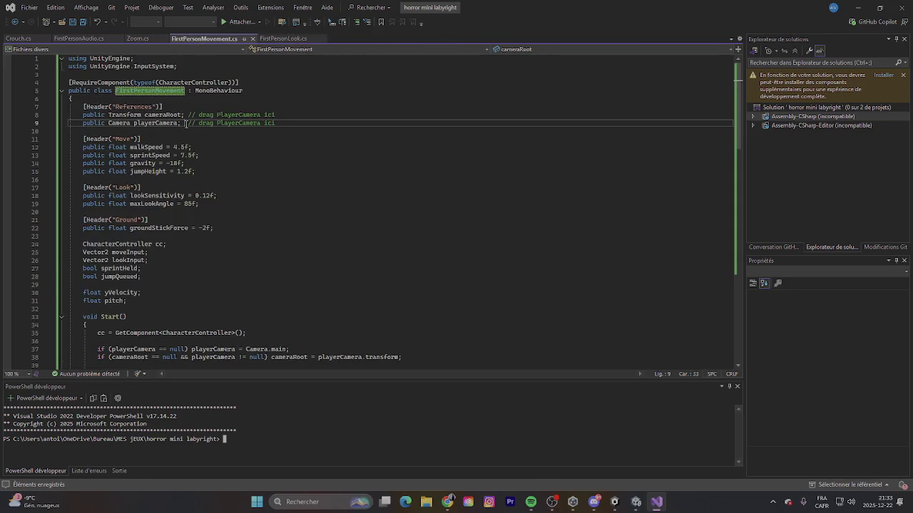
# Step: Select and copy the whole FirstPersonMovement.cs script without changing it
pyautogui.scroll(-15, 164, 187)
pyautogui.scroll(-13, 153, 186)
pyautogui.scroll(4, 107, 203)
pyautogui.moveTo(83, 222)
pyautogui.mouseDown()
pyautogui.moveTo(50, 148)
pyautogui.moveTo(43, 46)
pyautogui.moveTo(28, 39)
pyautogui.mouseUp()
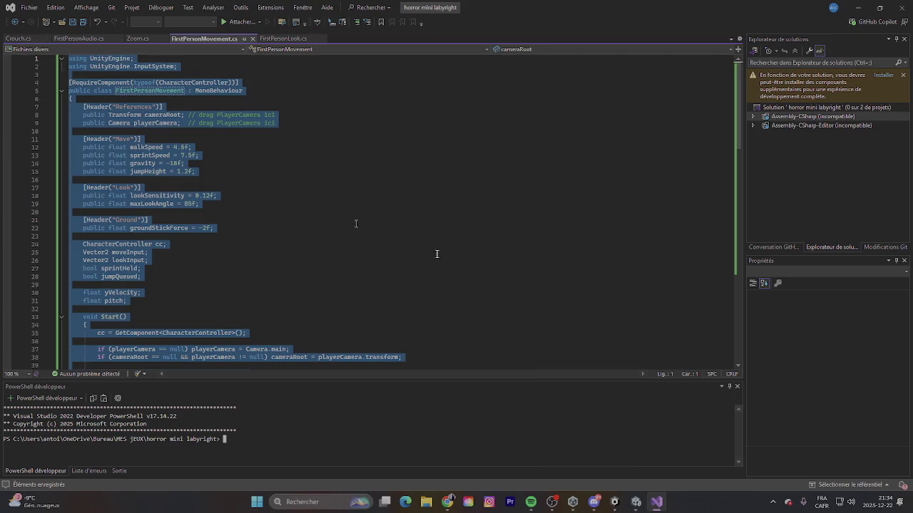
pyautogui.hotkey('alt', 'Tab')
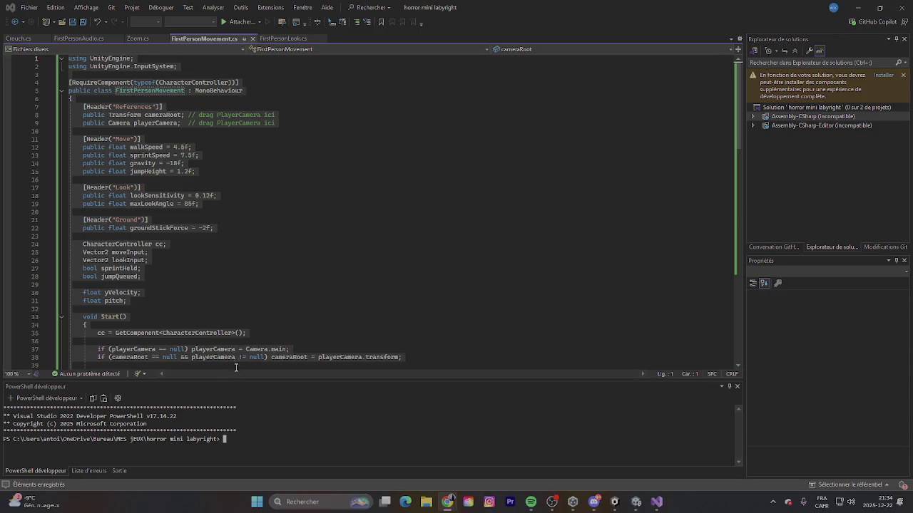
pyautogui.click(404, 325)
# Step: Open Jump.cs at the line flagged by Unity's CS0108 rigidbody warning
pyautogui.scroll(-10, 259, 321)
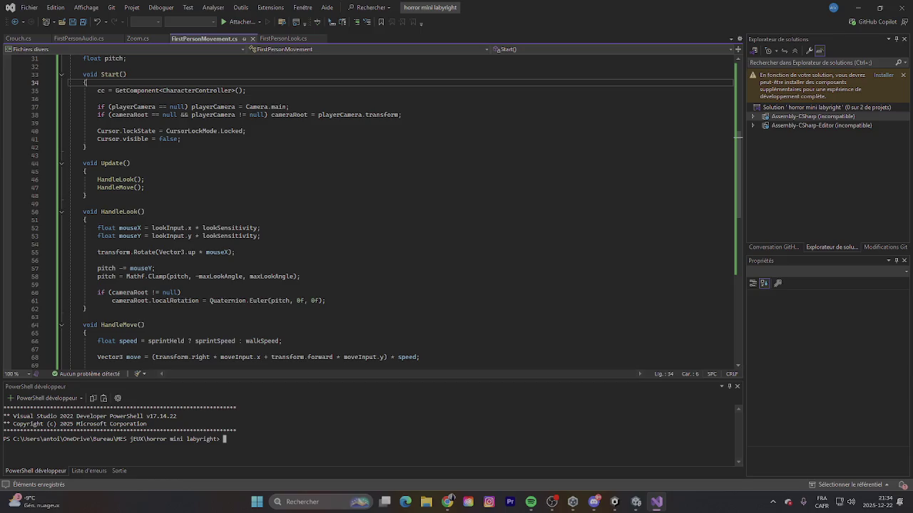
pyautogui.scroll(-11, 338, 173)
pyautogui.scroll(8, 338, 173)
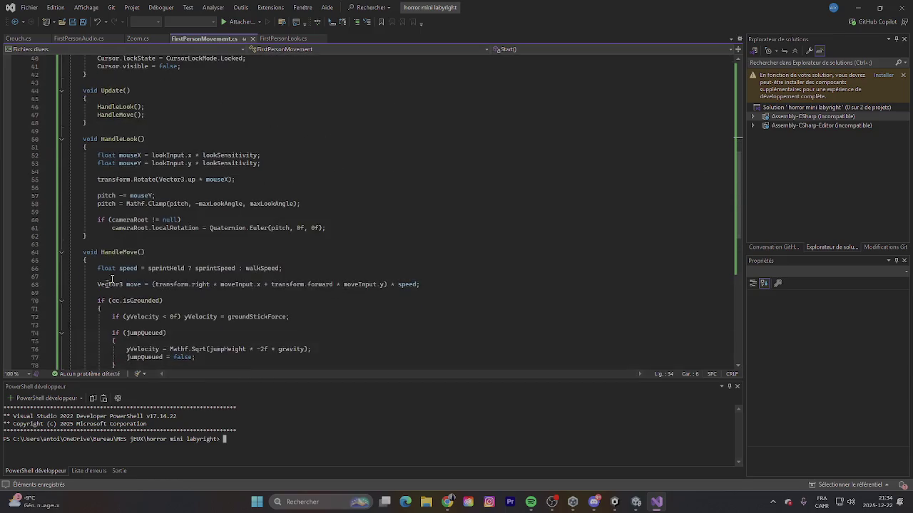
pyautogui.click(69, 40)
pyautogui.click(857, 7)
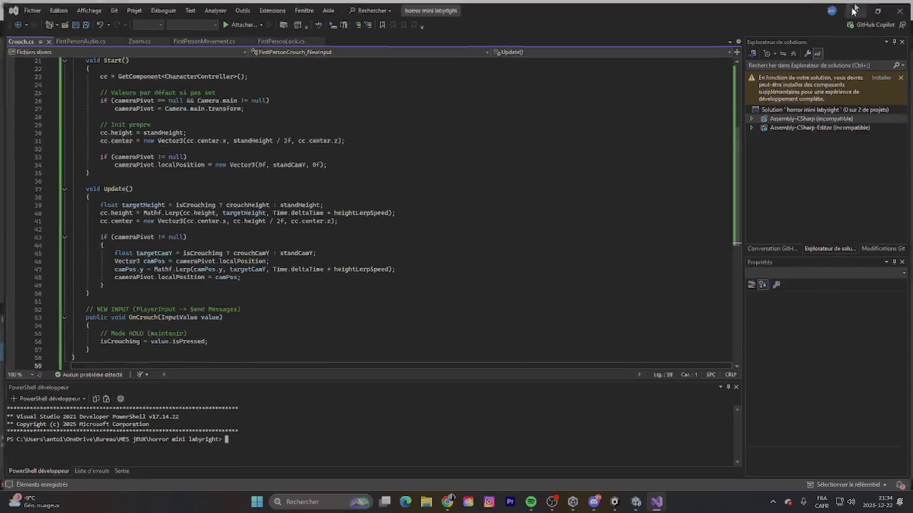
pyautogui.doubleClick(430, 333)
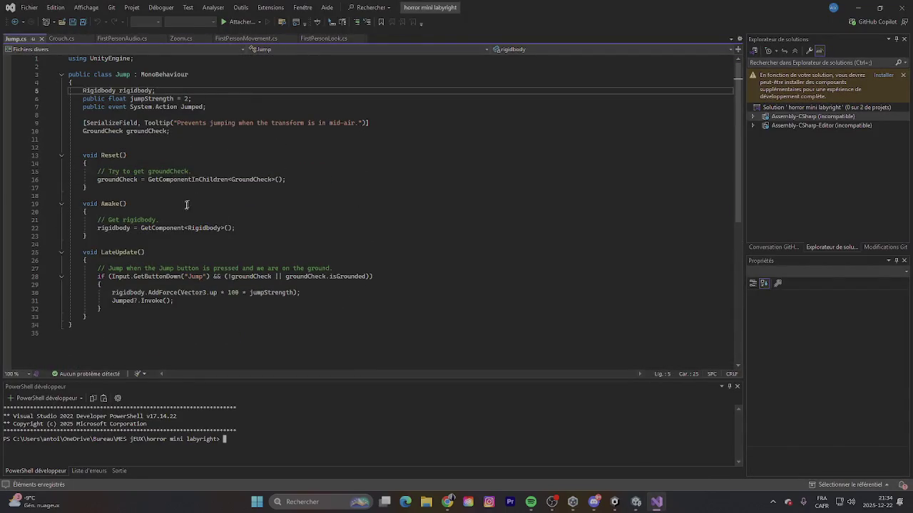
# Step: Select all of Jump.cs without editing it, then minimize Visual Studio
pyautogui.moveTo(121, 333)
pyautogui.mouseDown()
pyautogui.moveTo(72, 228)
pyautogui.moveTo(71, 114)
pyautogui.moveTo(44, 43)
pyautogui.mouseUp()
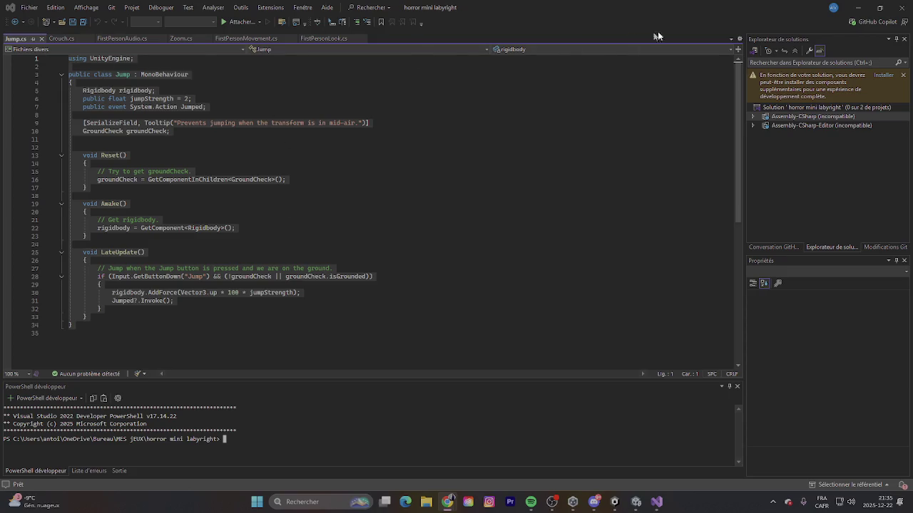
pyautogui.click(858, 7)
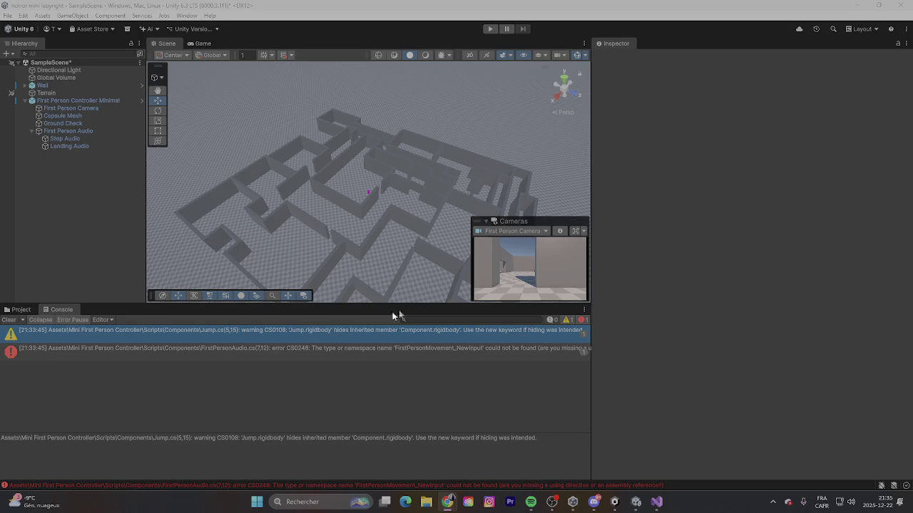
# Step: Delete Jump.cs from the project, then open the remaining CS0246 error in FirstPersonAudio.cs
pyautogui.click(18, 310)
pyautogui.click(229, 357)
pyautogui.rightClick(229, 357)
pyautogui.click(286, 132)
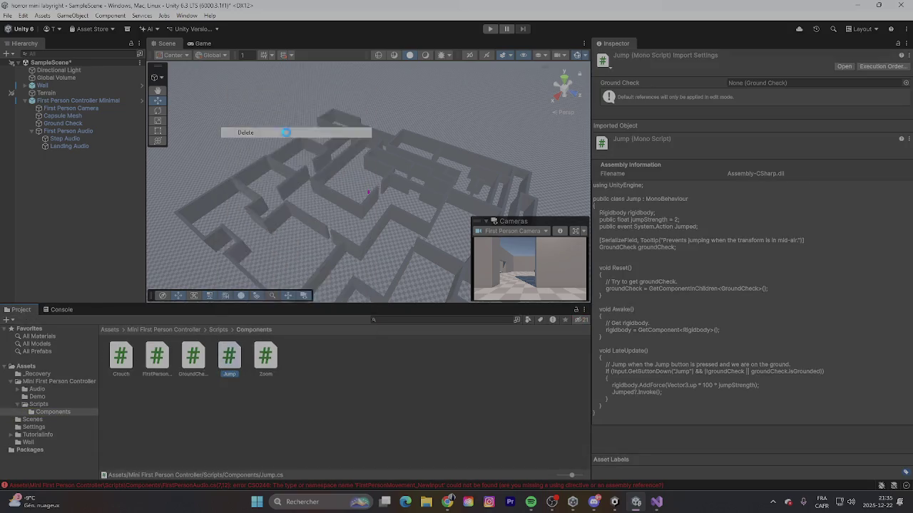
pyautogui.click(462, 270)
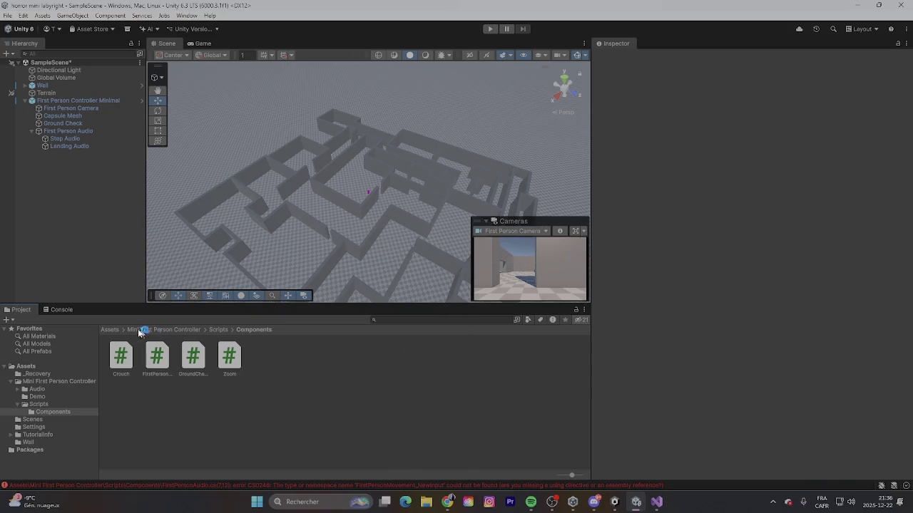
pyautogui.click(61, 309)
pyautogui.doubleClick(203, 333)
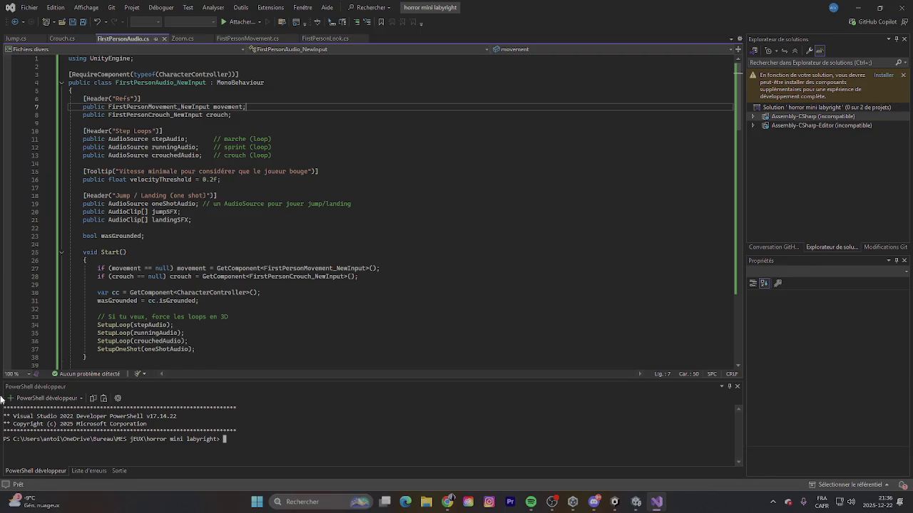
# Step: Review the FirstPersonMovement, FirstPersonAudio, Zoom and Crouch scripts unedited, then switch back to Unity
pyautogui.click(248, 39)
pyautogui.scroll(10, 189, 200)
pyautogui.doubleClick(150, 91)
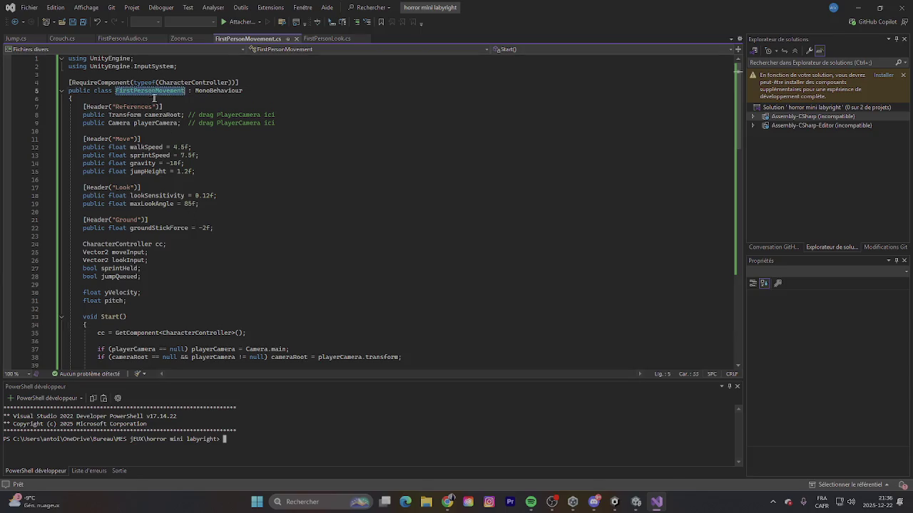
pyautogui.click(128, 37)
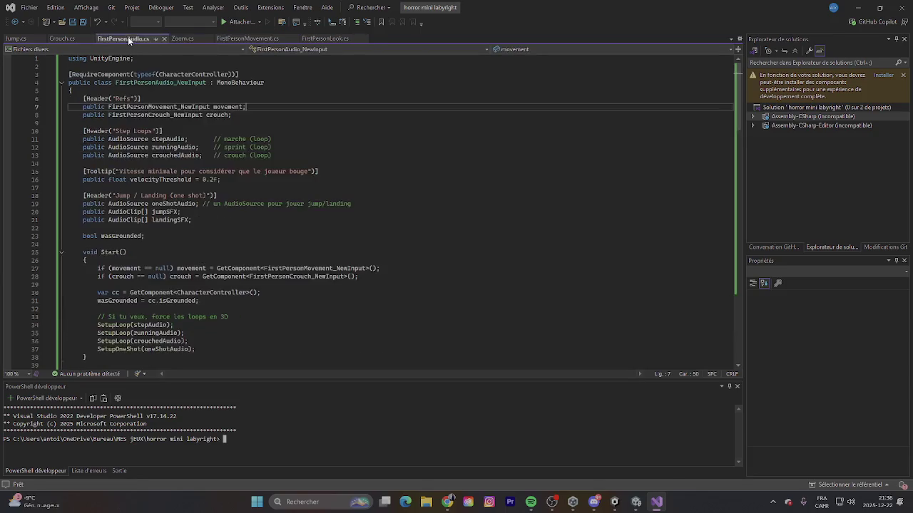
pyautogui.click(229, 39)
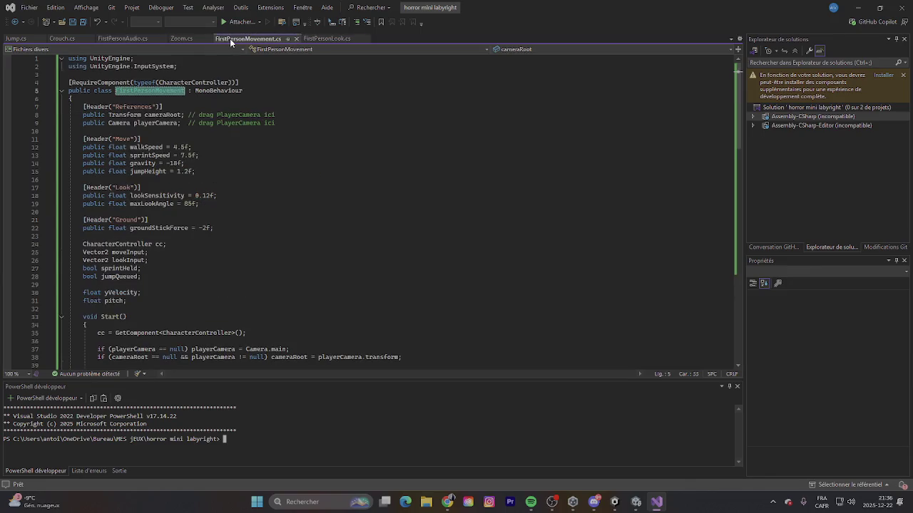
pyautogui.click(173, 38)
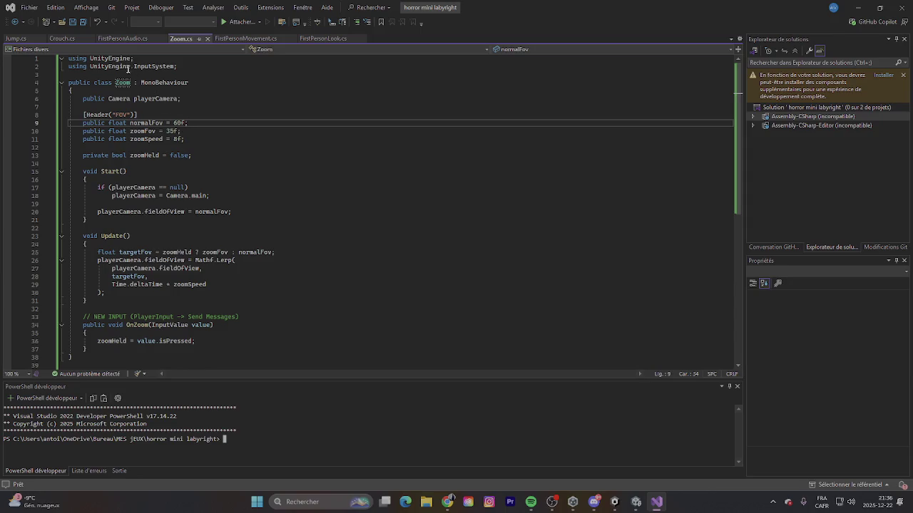
pyautogui.click(134, 41)
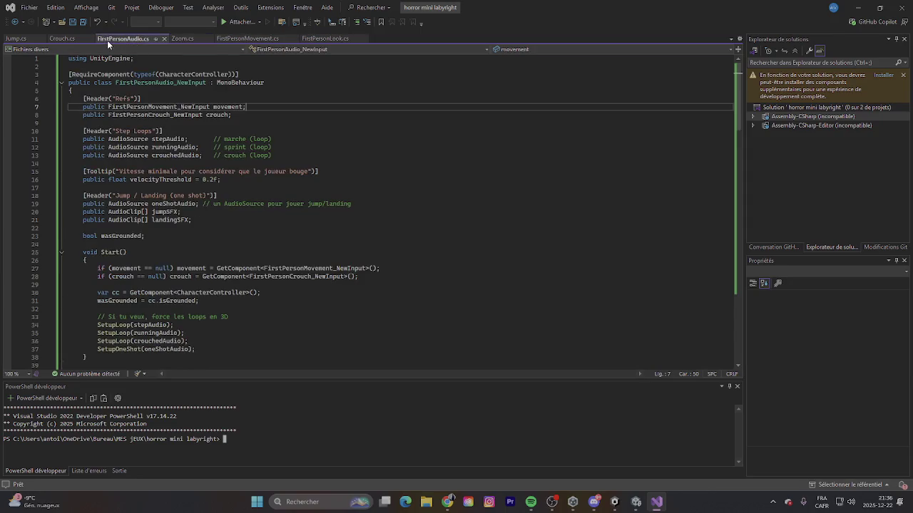
pyautogui.click(68, 38)
pyautogui.scroll(7, 199, 194)
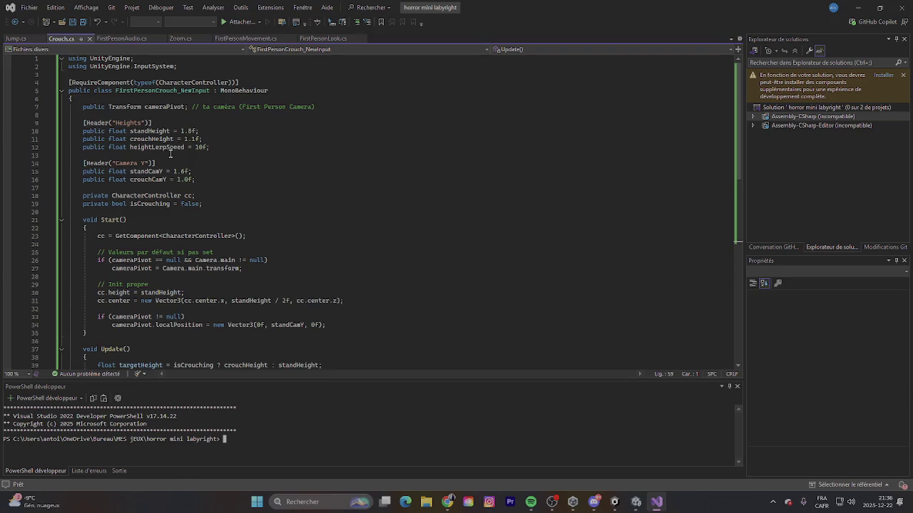
pyautogui.hotkey('alt', 'Tab')
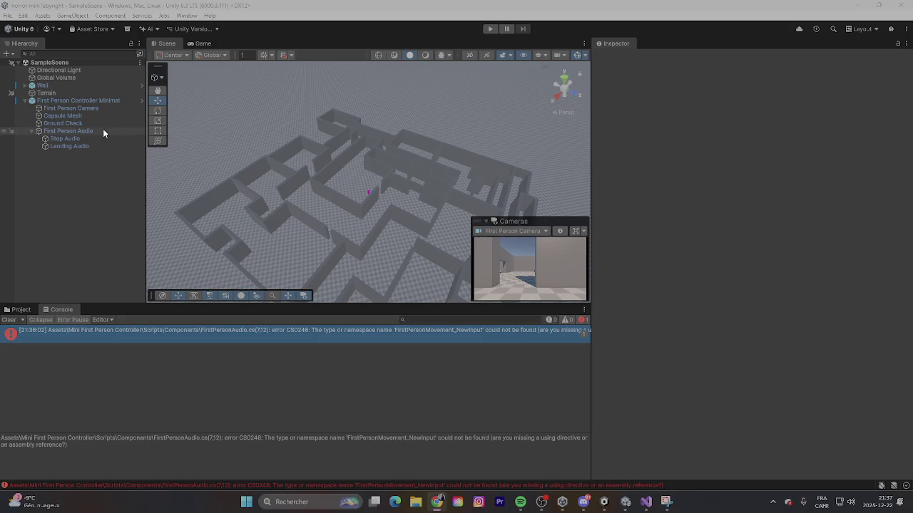
# Step: Delete First Person Audio with its Step Audio and Landing Audio children from the Hierarchy
pyautogui.click(76, 131)
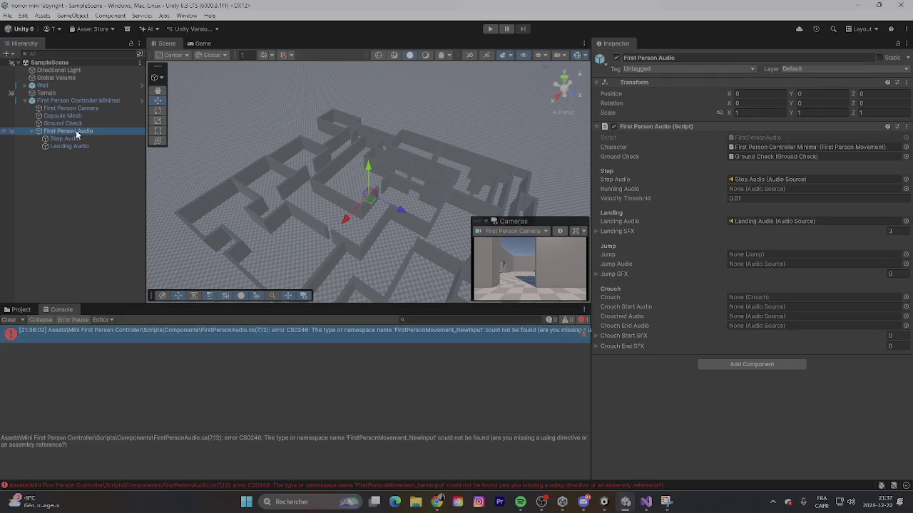
pyautogui.rightClick(76, 133)
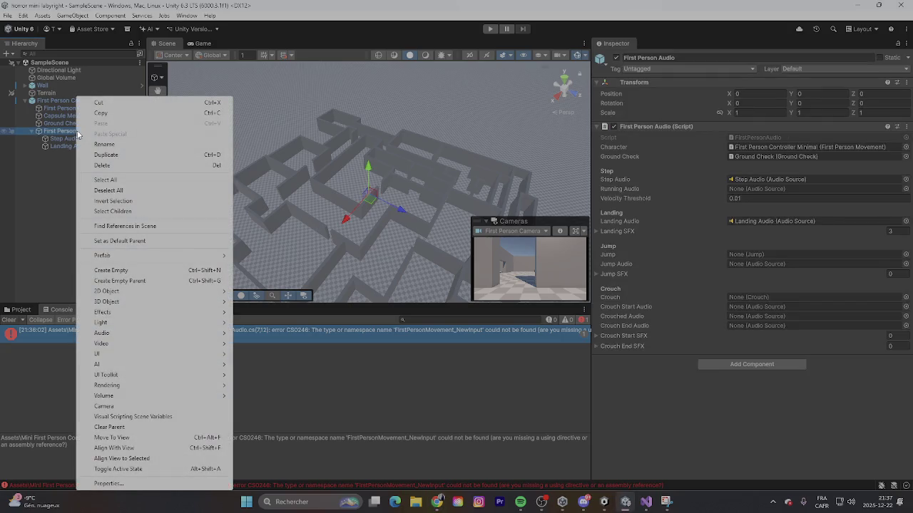
pyautogui.click(104, 165)
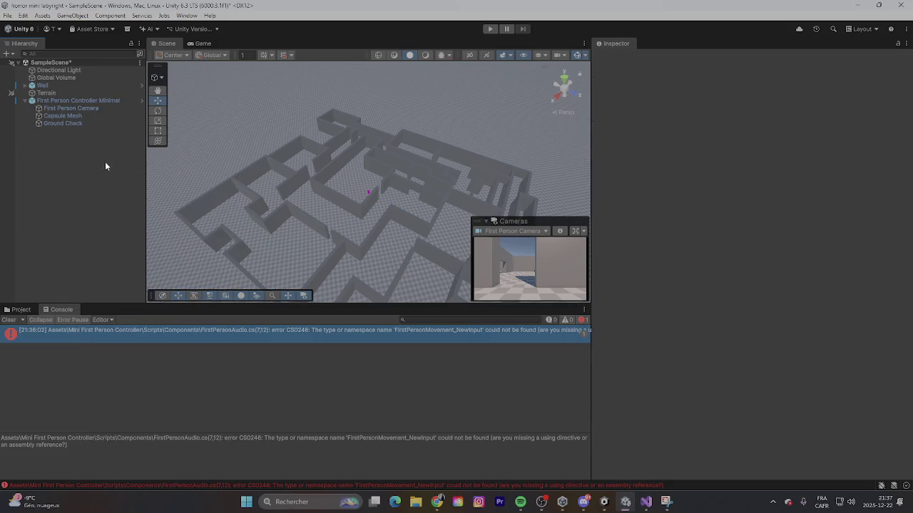
pyautogui.tripleClick(211, 437)
# Step: Save the scene, attempt Play, then open FirstPersonAudio.cs at the CS0246 error line
pyautogui.hotkey('ctrl', 's')
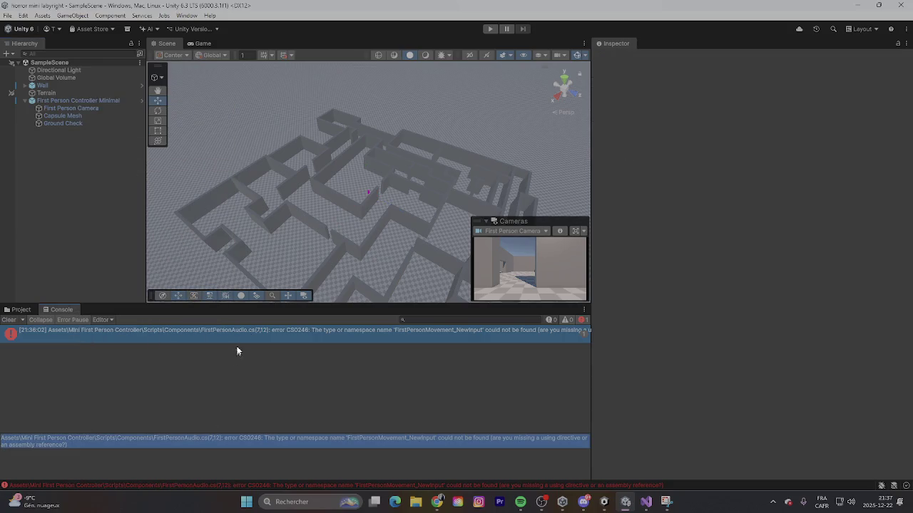
pyautogui.click(489, 31)
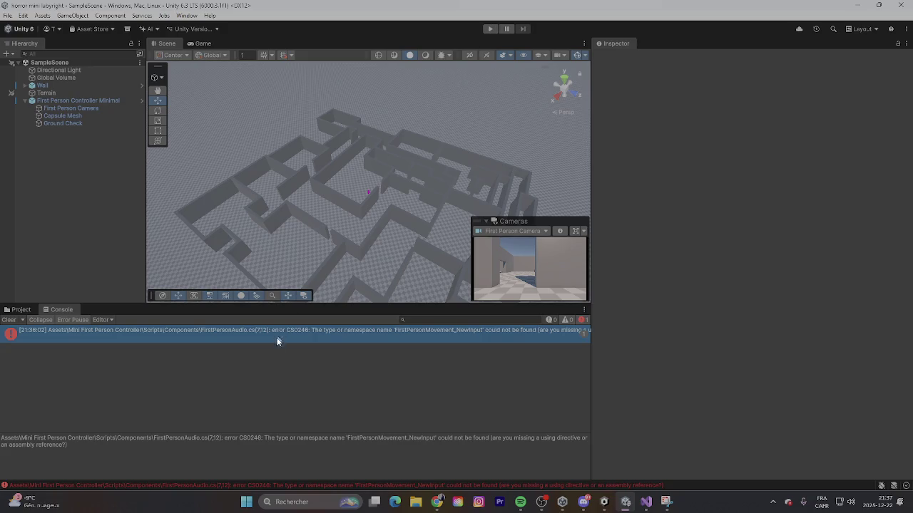
pyautogui.click(492, 27)
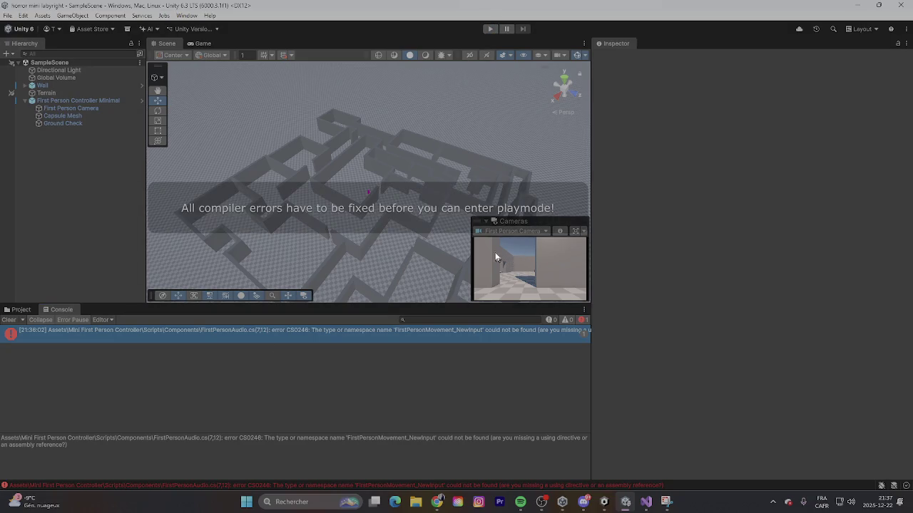
pyautogui.doubleClick(392, 331)
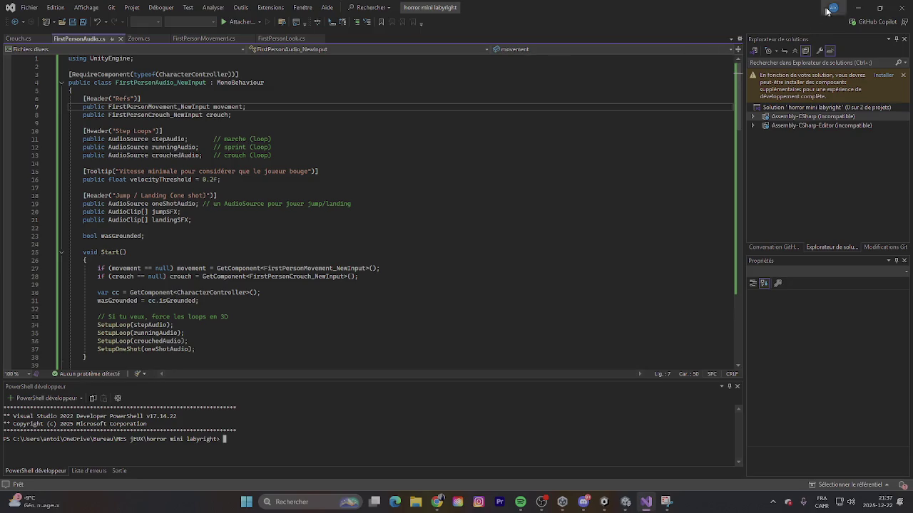
# Step: Switch between Unity and Visual Studio and save the currently open script
pyautogui.click(858, 7)
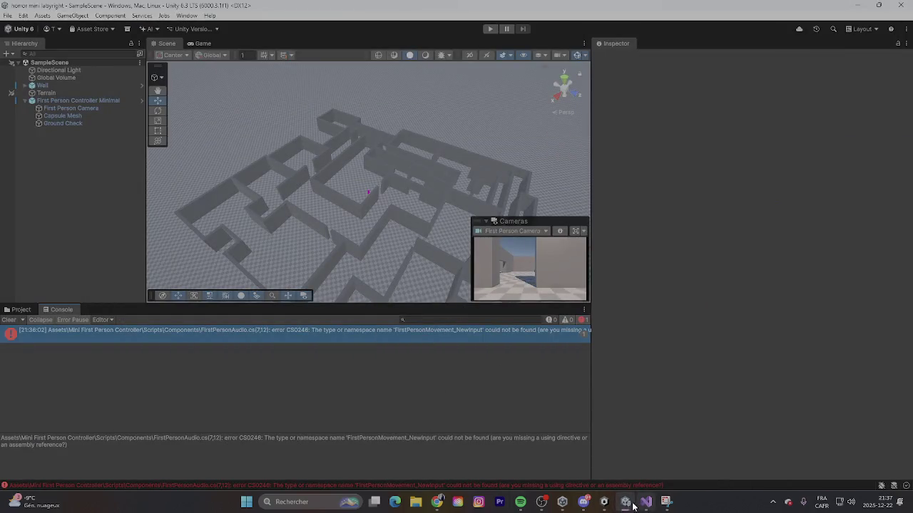
pyautogui.click(625, 502)
pyautogui.click(625, 502)
pyautogui.click(645, 502)
pyautogui.click(82, 22)
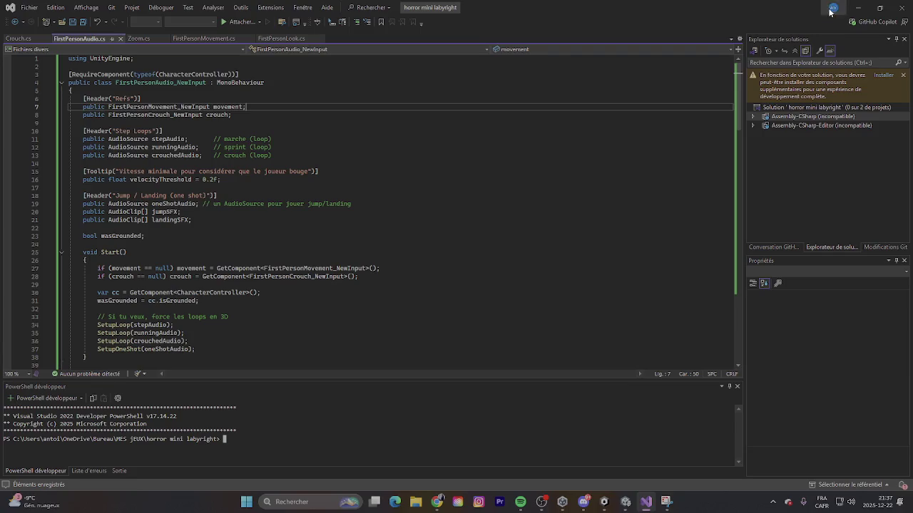
pyautogui.click(858, 7)
pyautogui.click(645, 502)
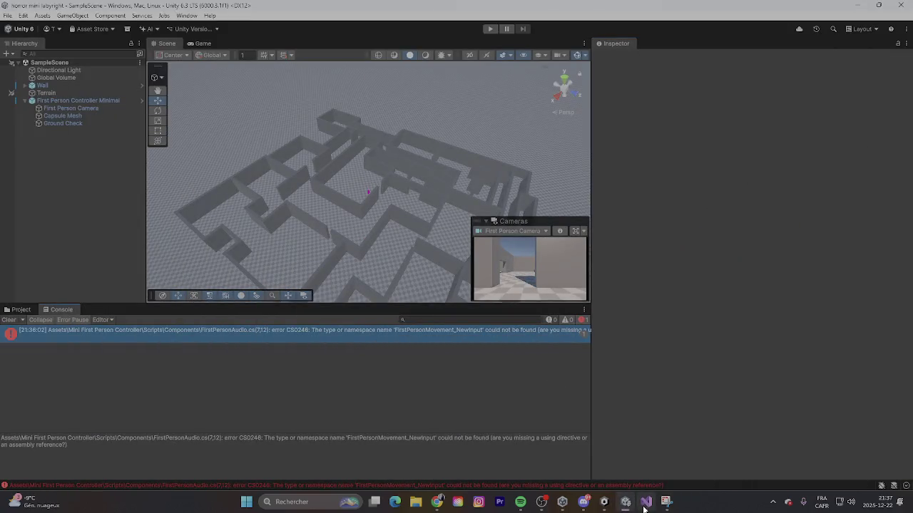
# Step: Touch up the class declaration on line 5 of FirstPersonMovement.cs and save it
pyautogui.click(207, 38)
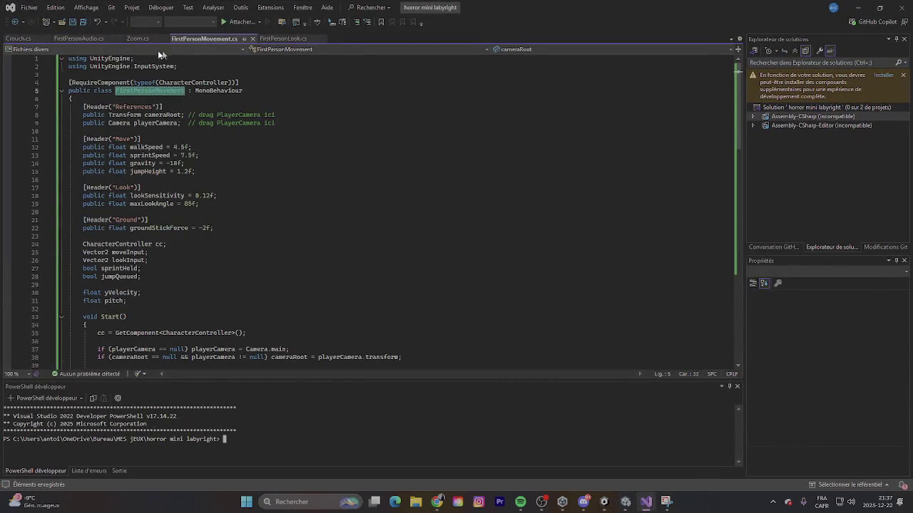
pyautogui.click(858, 7)
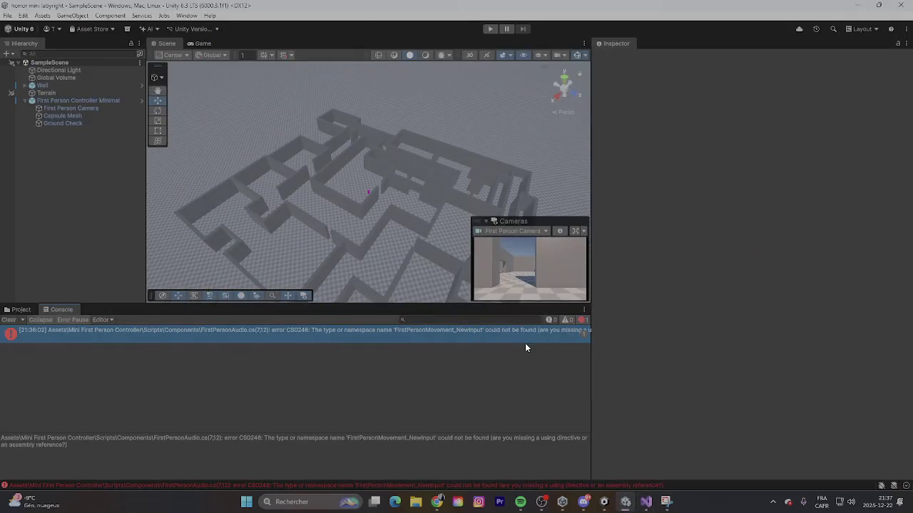
pyautogui.click(645, 502)
pyautogui.click(183, 90)
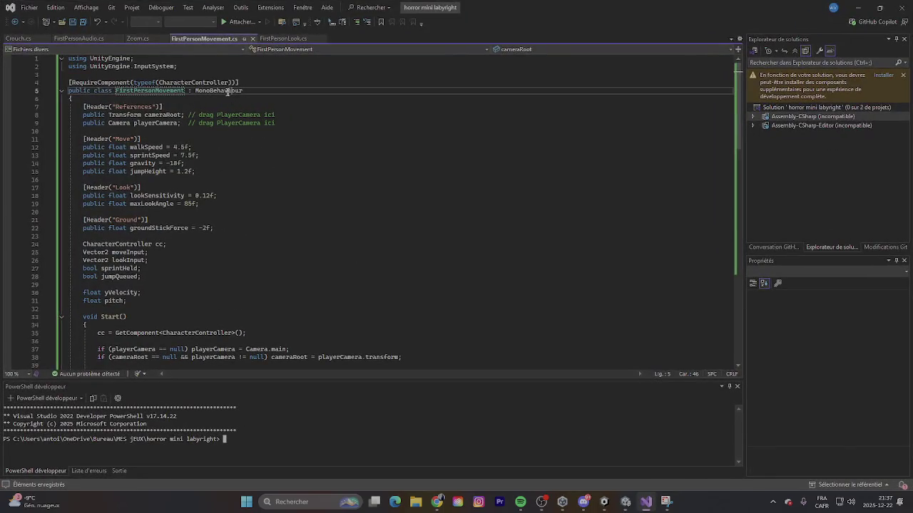
pyautogui.click(188, 91)
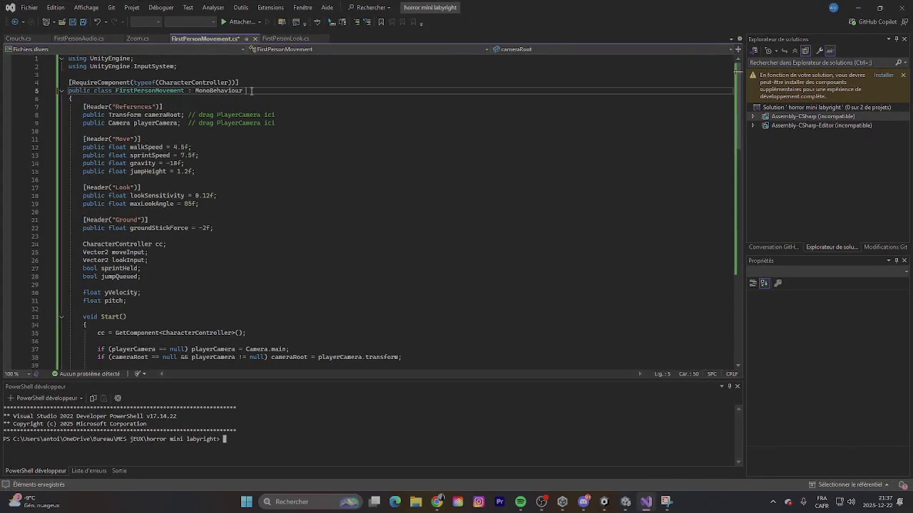
pyautogui.click(72, 22)
# Step: Recheck the CS0246 error in Unity's console, then close the FirstPersonAudio.cs tab
pyautogui.click(858, 9)
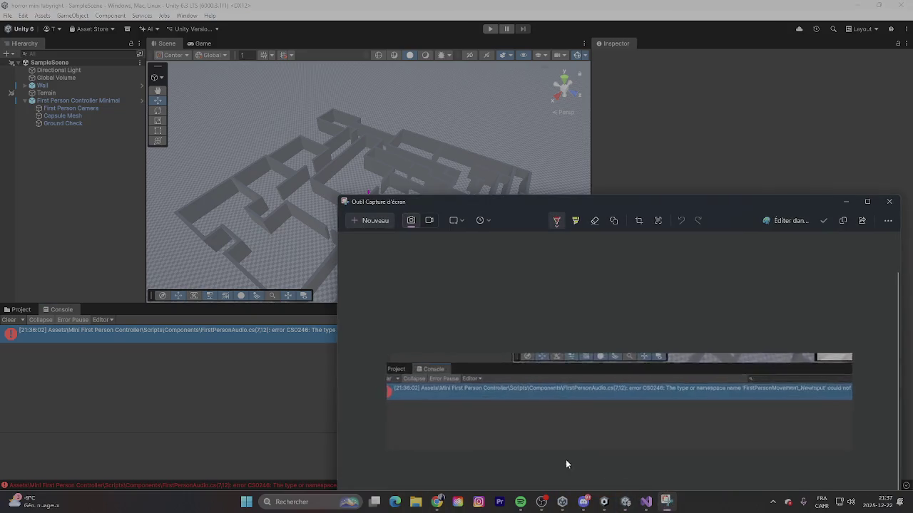
pyautogui.click(304, 336)
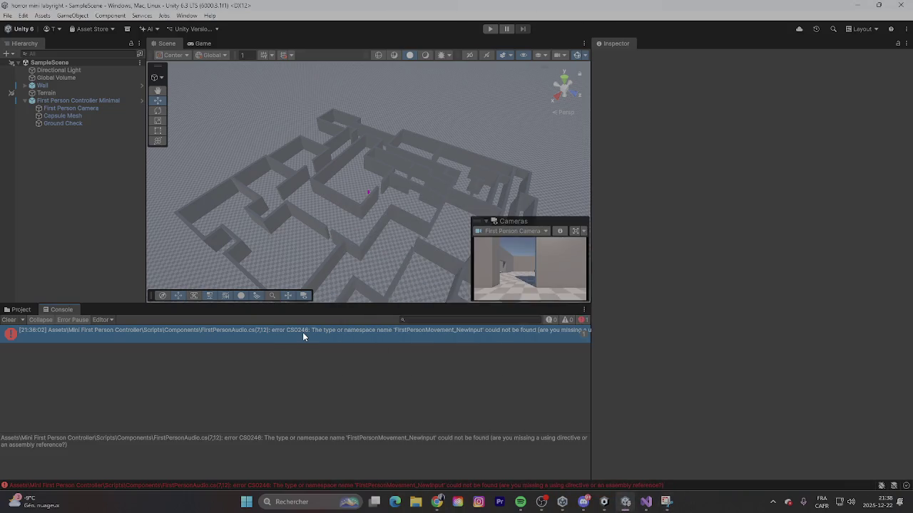
pyautogui.doubleClick(302, 332)
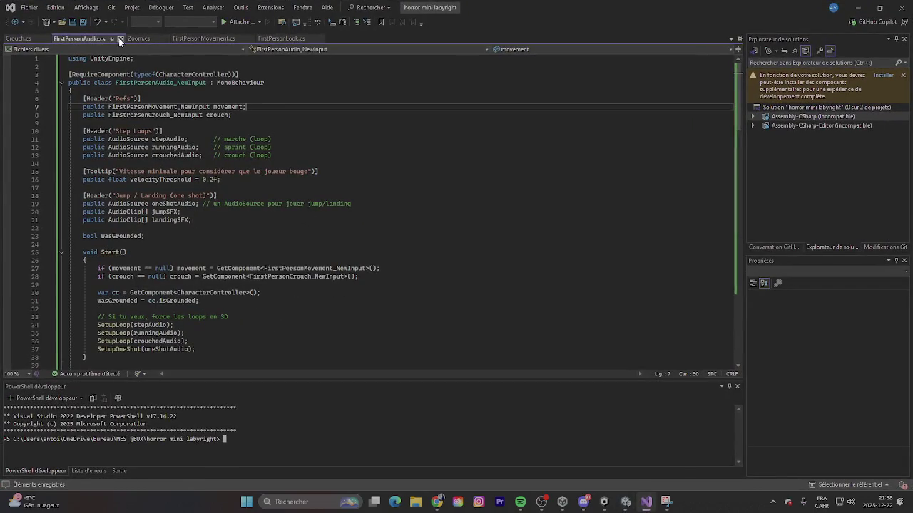
pyautogui.click(120, 39)
pyautogui.click(858, 7)
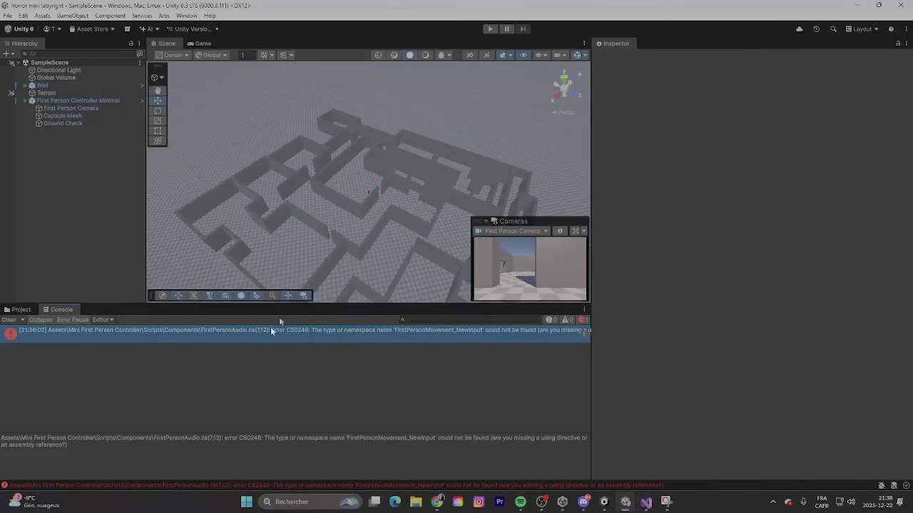
# Step: Inspect the controller's Capsule Mesh, First Person Camera and Ground Check objects in the Inspector
pyautogui.click(56, 117)
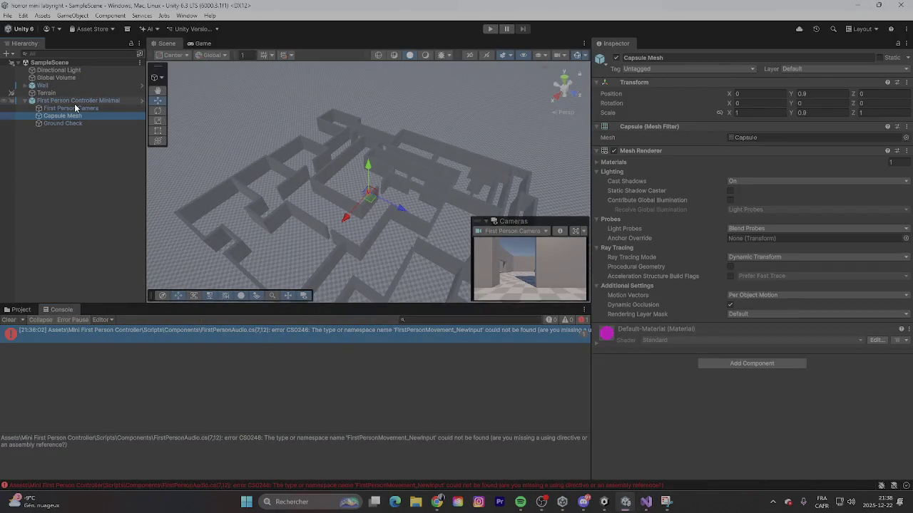
pyautogui.click(74, 103)
pyautogui.scroll(-1, 710, 257)
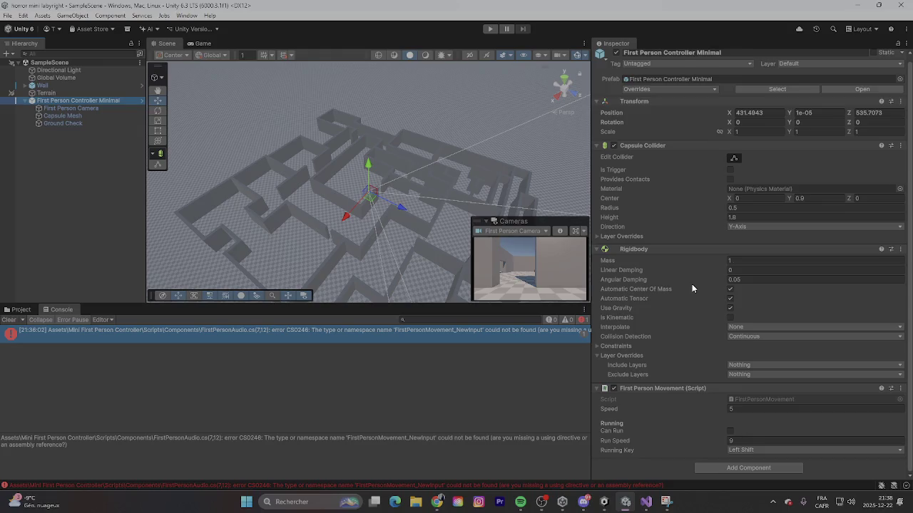
pyautogui.scroll(1, 692, 288)
pyautogui.scroll(-1, 691, 283)
pyautogui.click(66, 107)
pyautogui.scroll(-5, 678, 235)
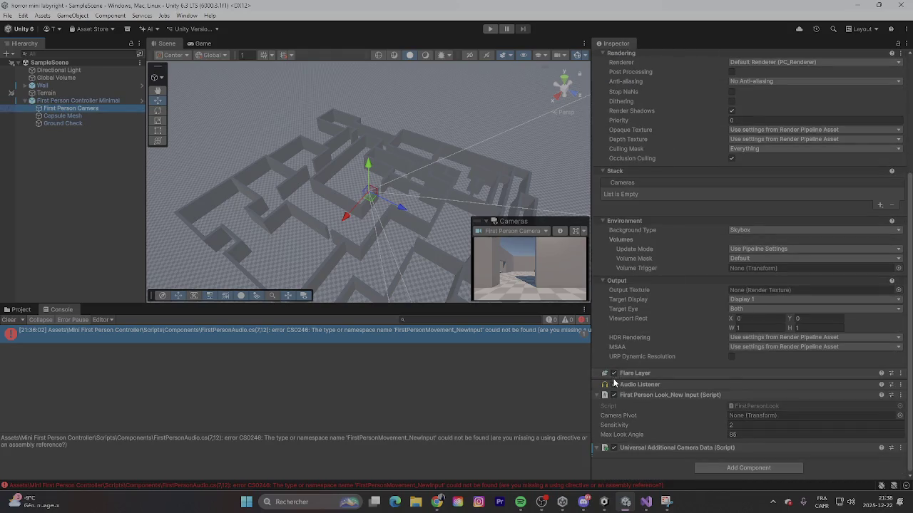
pyautogui.hotkey('ctrl', 'p')
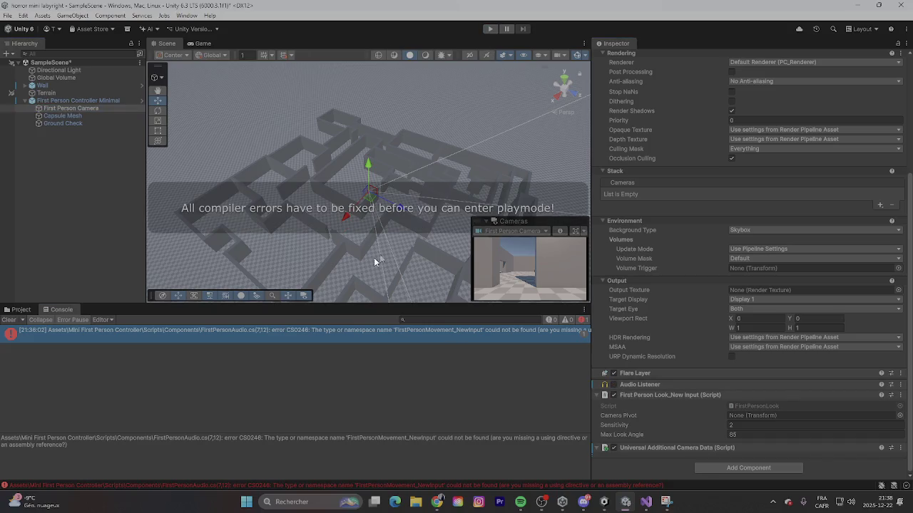
pyautogui.click(63, 115)
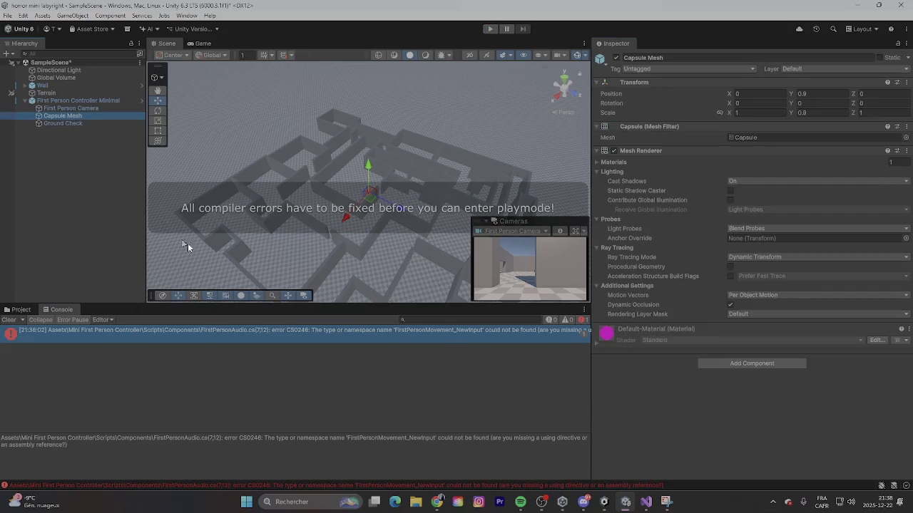
pyautogui.click(65, 124)
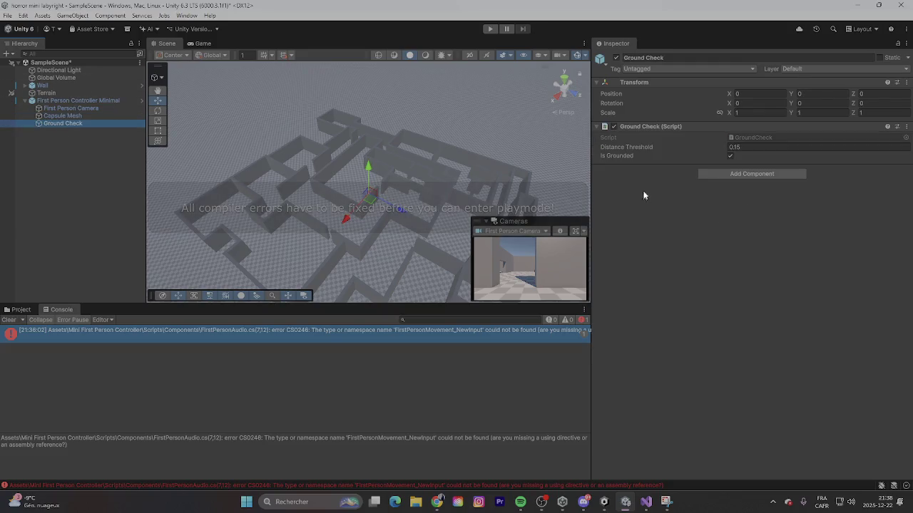
# Step: Save the scene, retry Play, clear the Console and open FirstPersonAudio.cs at the error
pyautogui.hotkey('ctrl', 's')
pyautogui.click(497, 366)
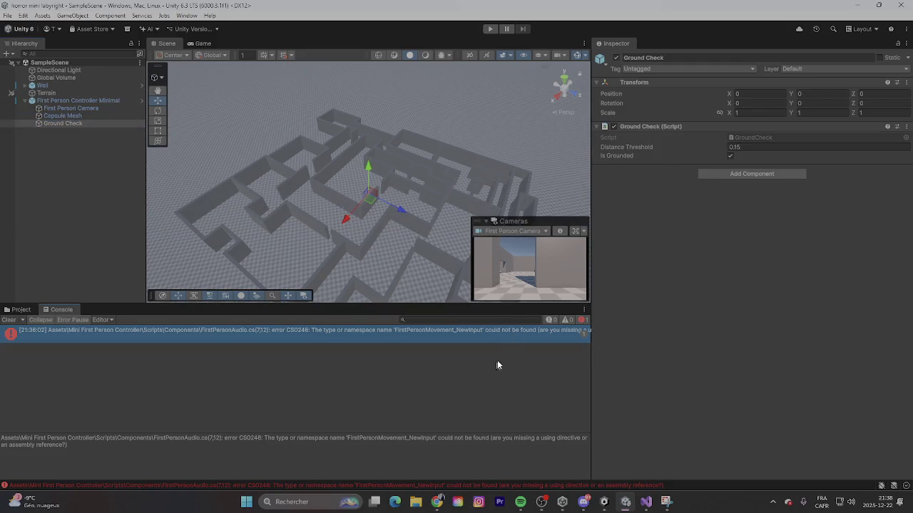
pyautogui.click(489, 29)
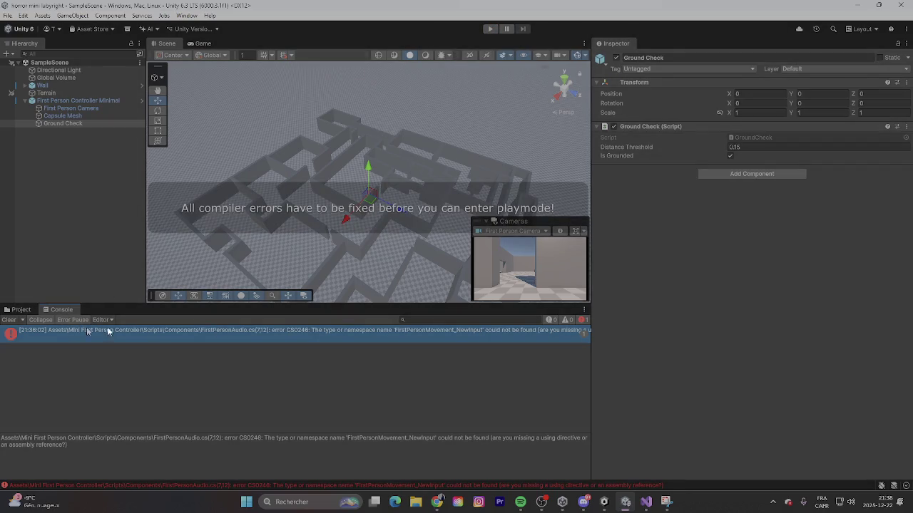
pyautogui.click(8, 319)
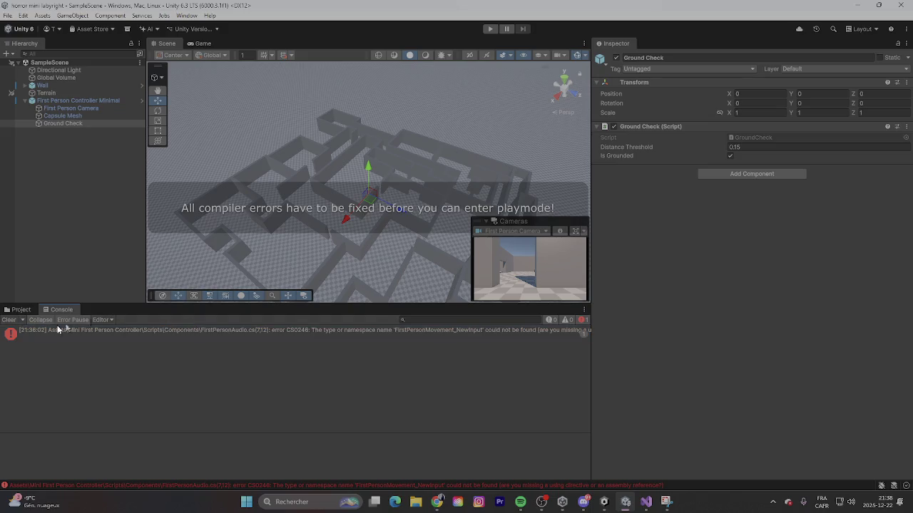
pyautogui.click(38, 333)
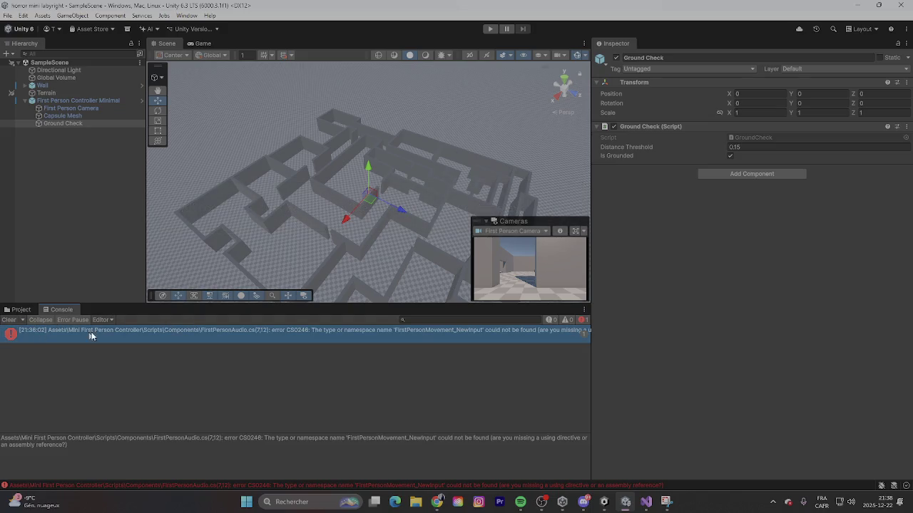
pyautogui.doubleClick(284, 332)
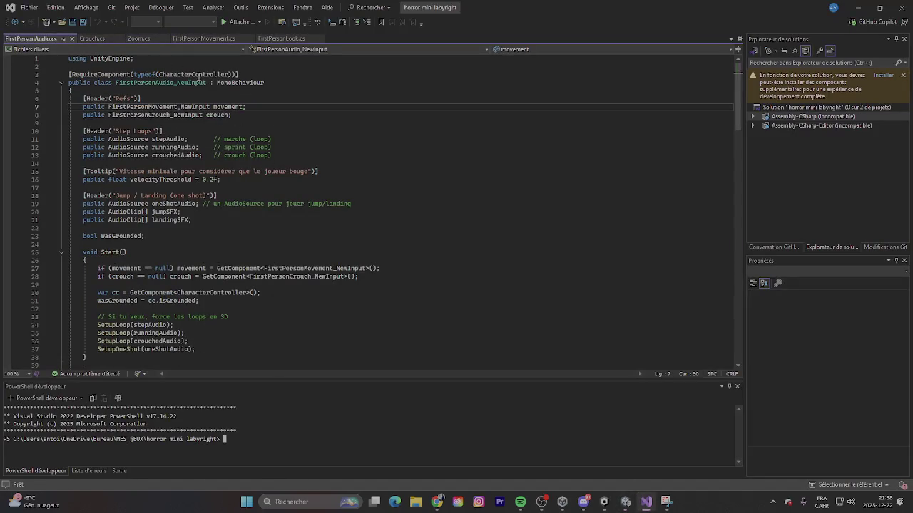
# Step: Add whitespace on line 7 of FirstPersonAudio.cs, save, and recheck the error from Unity
pyautogui.click(70, 22)
pyautogui.press('Tab')
pyautogui.click(72, 22)
pyautogui.click(861, 7)
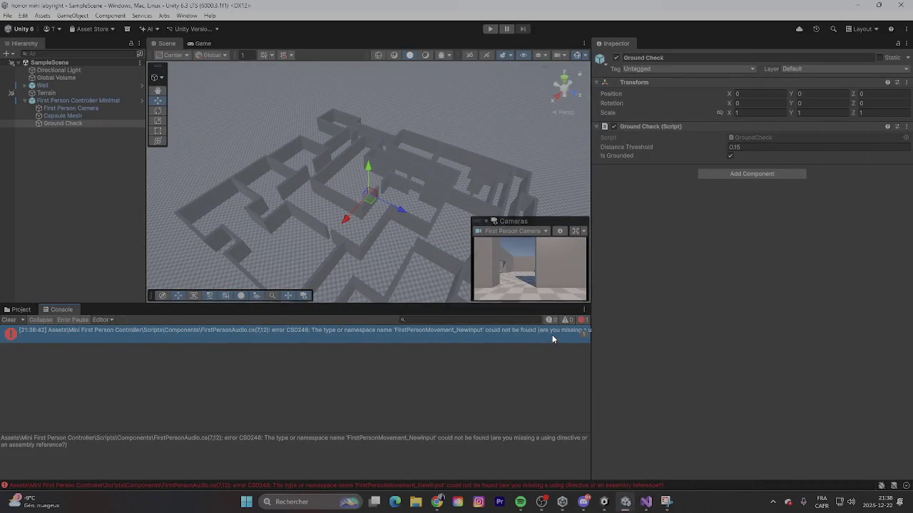
pyautogui.doubleClick(583, 332)
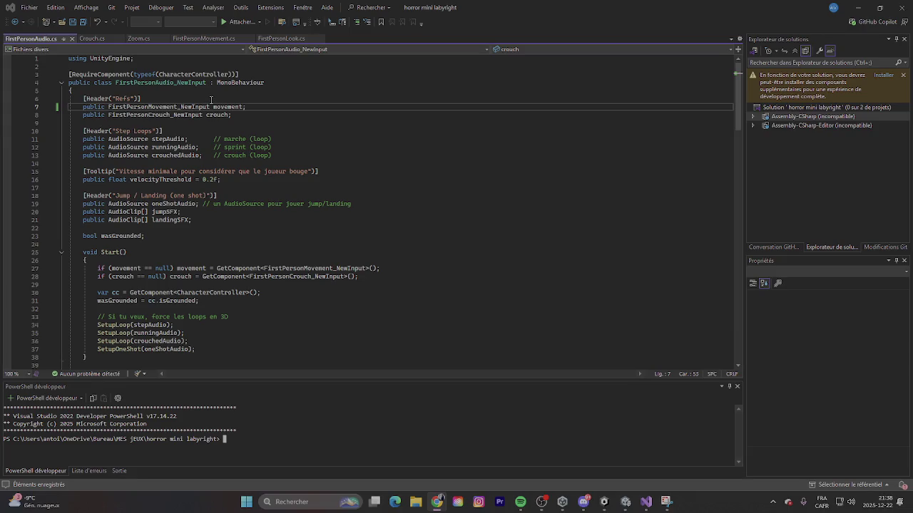
# Step: Remove '_NewInput' from line 7's FirstPersonMovement type in FirstPersonAudio.cs and save
pyautogui.click(195, 39)
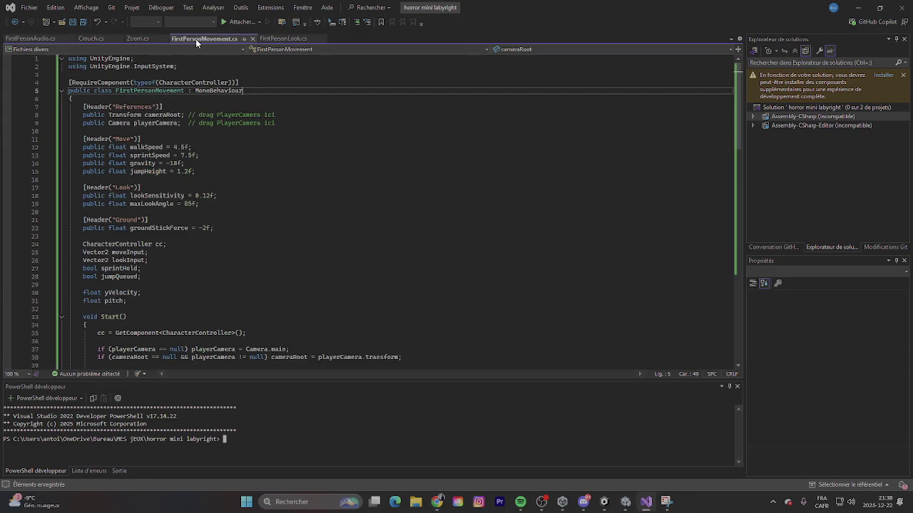
pyautogui.click(93, 39)
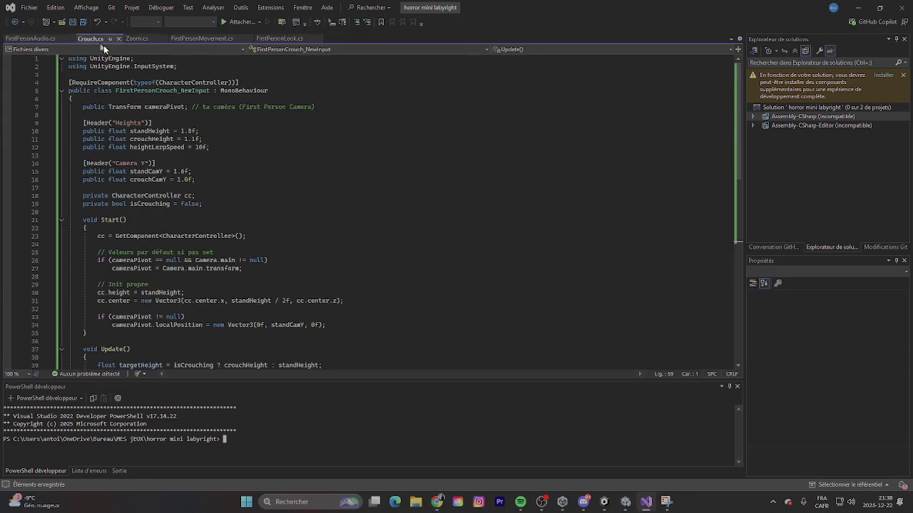
pyautogui.click(32, 40)
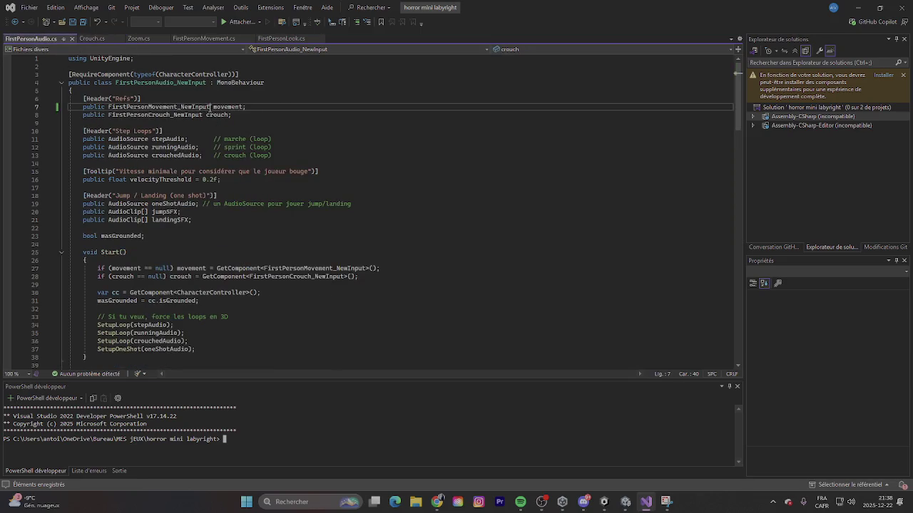
pyautogui.press('BackSpace')
pyautogui.press('BackSpace')
pyautogui.press('BackSpace')
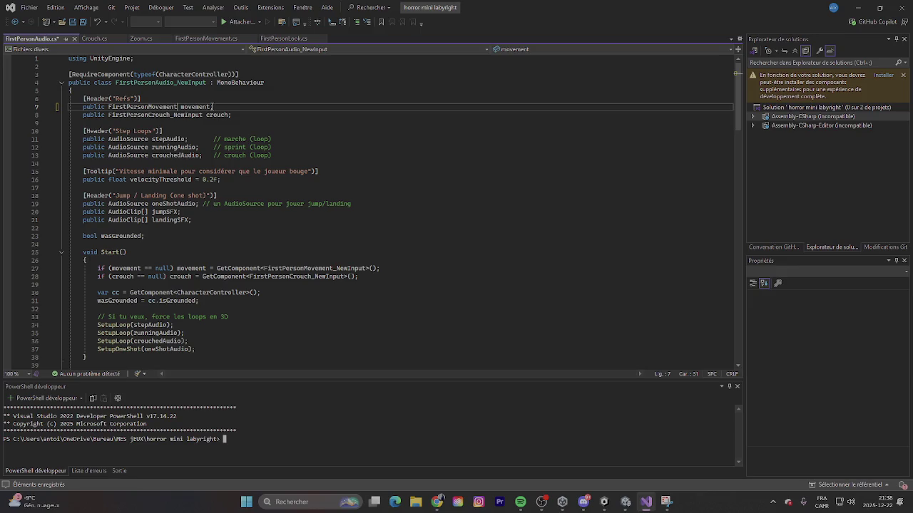
pyautogui.hotkey('ctrl', 's')
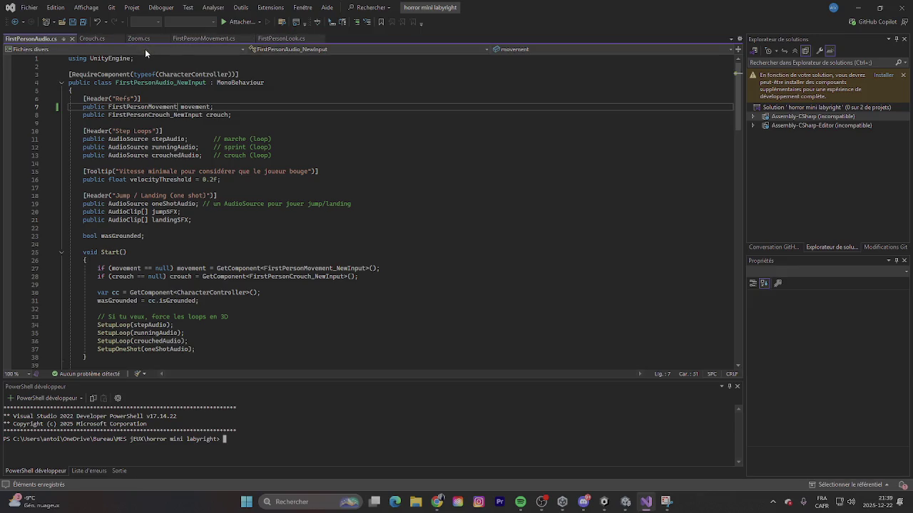
pyautogui.click(857, 7)
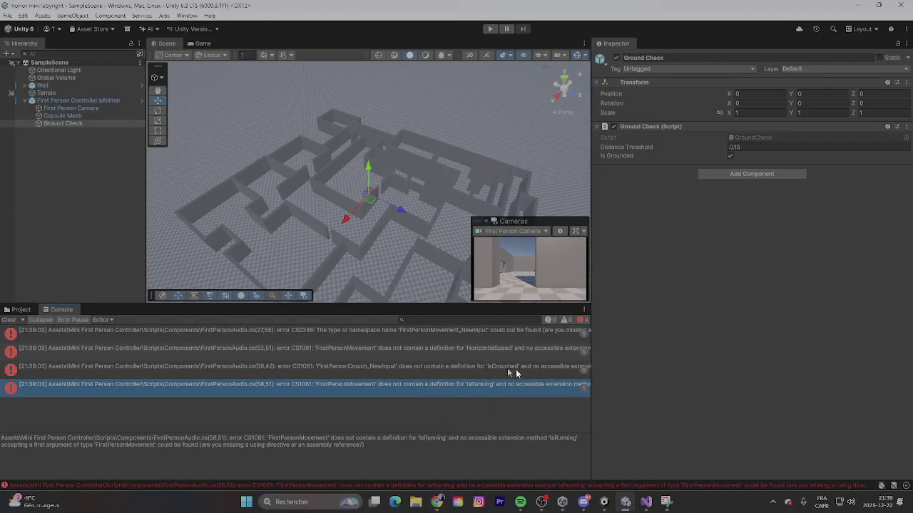
# Step: Restore '_NewInput' on line 7, save all scripts, and recheck the CS0246 error in Unity
pyautogui.click(645, 502)
pyautogui.write('_New')
pyautogui.write('Input')
pyautogui.press('End')
pyautogui.click(74, 26)
pyautogui.click(857, 7)
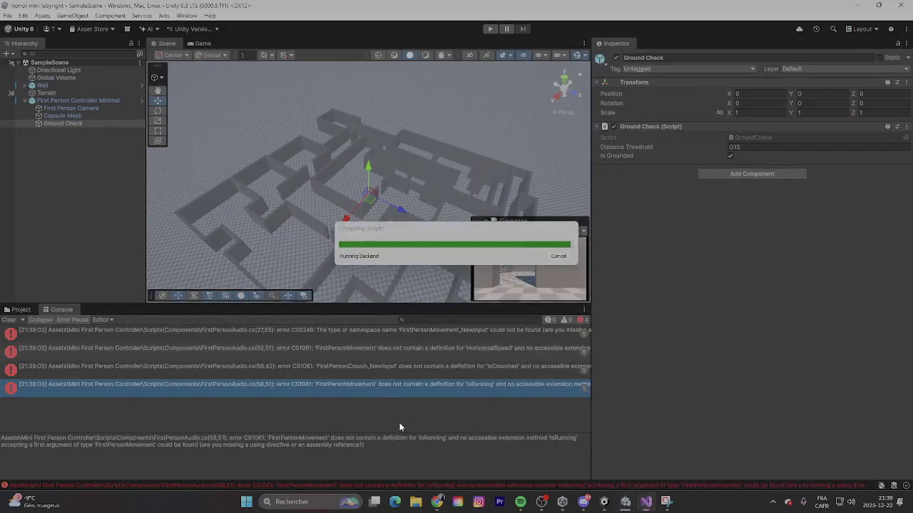
pyautogui.click(397, 333)
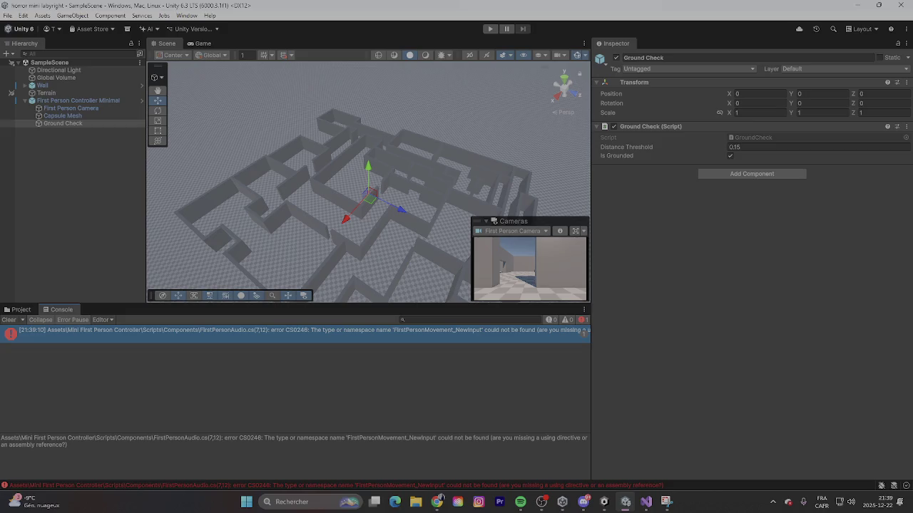
pyautogui.doubleClick(506, 335)
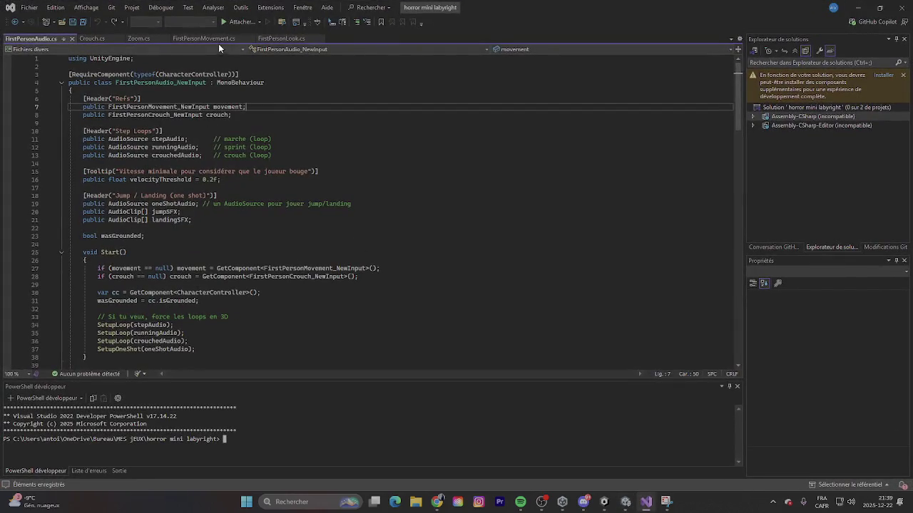
# Step: Rename the FirstPersonMovement.cs class to FirstPersonMovement_NewInput, save, and read the IsCrouched error
pyautogui.click(208, 39)
pyautogui.write('_New : MonoBehaviour')
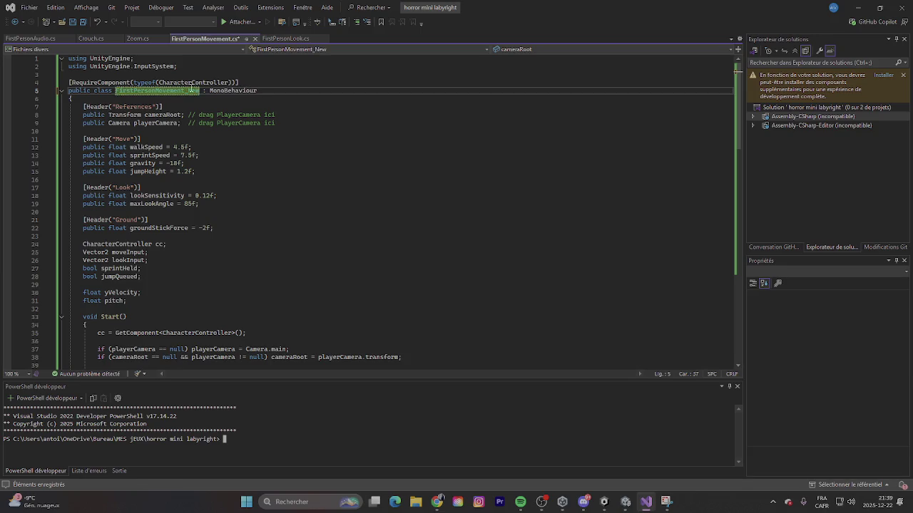
pyautogui.write('ing')
pyautogui.press('BackSpace')
pyautogui.press('BackSpace')
pyautogui.press('BackSpace')
pyautogui.write('Input')
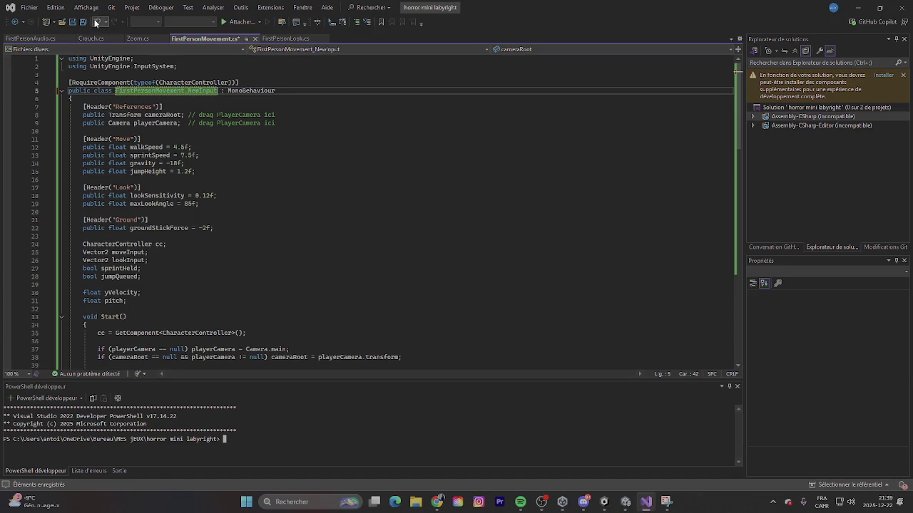
pyautogui.click(74, 22)
pyautogui.click(858, 7)
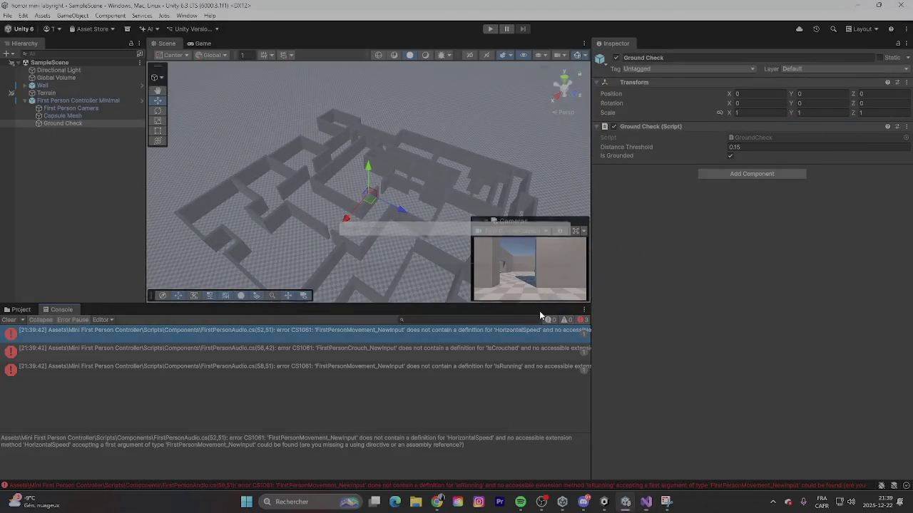
pyautogui.click(484, 347)
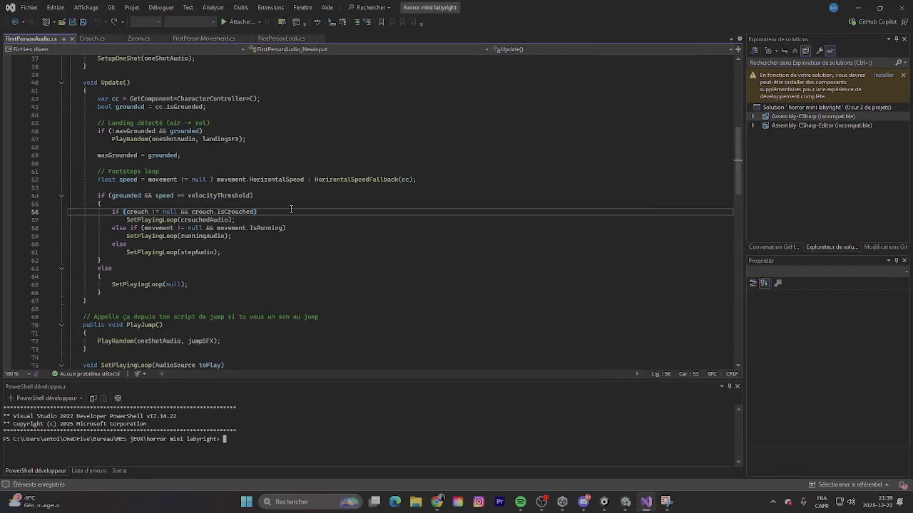
# Step: Select the FirstPersonAudio script in the Project view's Components folder and inspect its settings
pyautogui.click(858, 8)
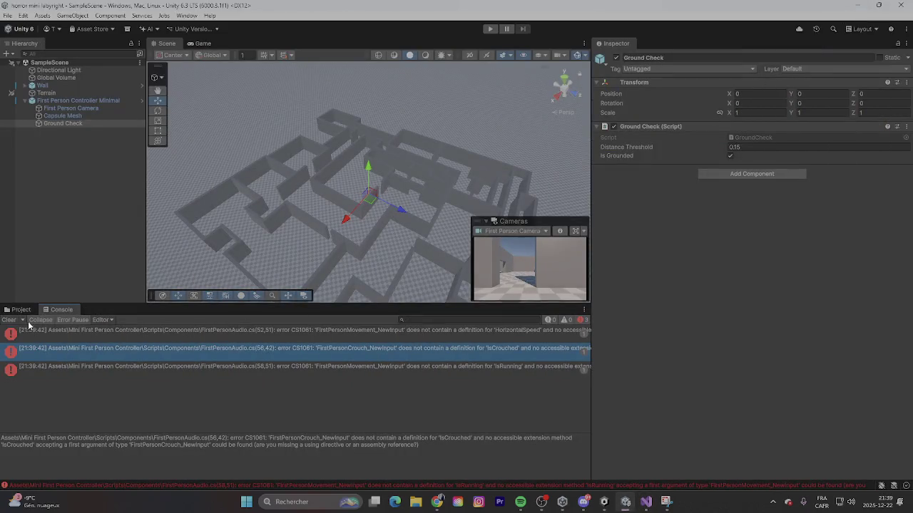
pyautogui.click(21, 309)
pyautogui.click(157, 357)
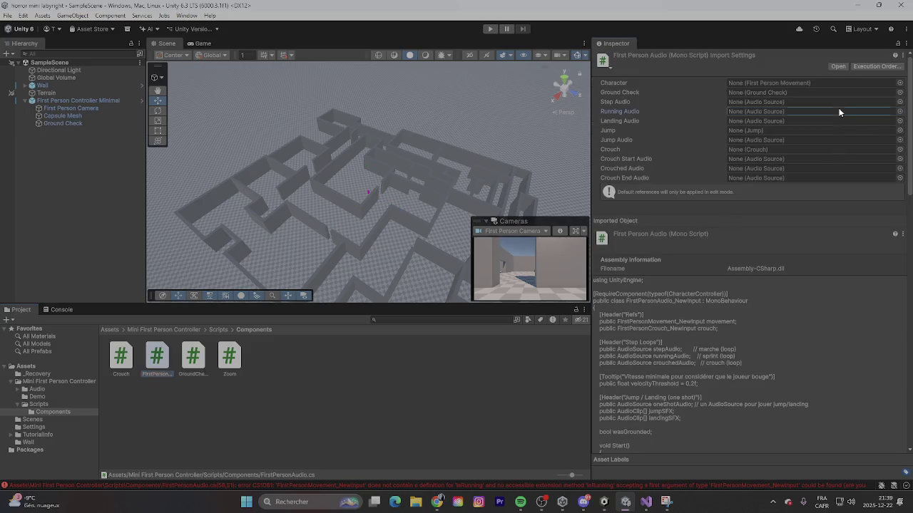
pyautogui.click(899, 82)
pyautogui.press('Escape')
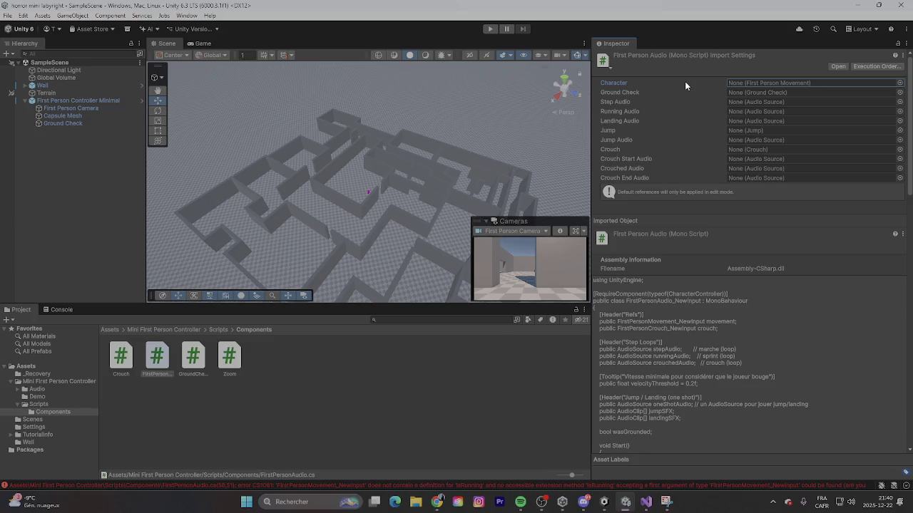
pyautogui.click(903, 55)
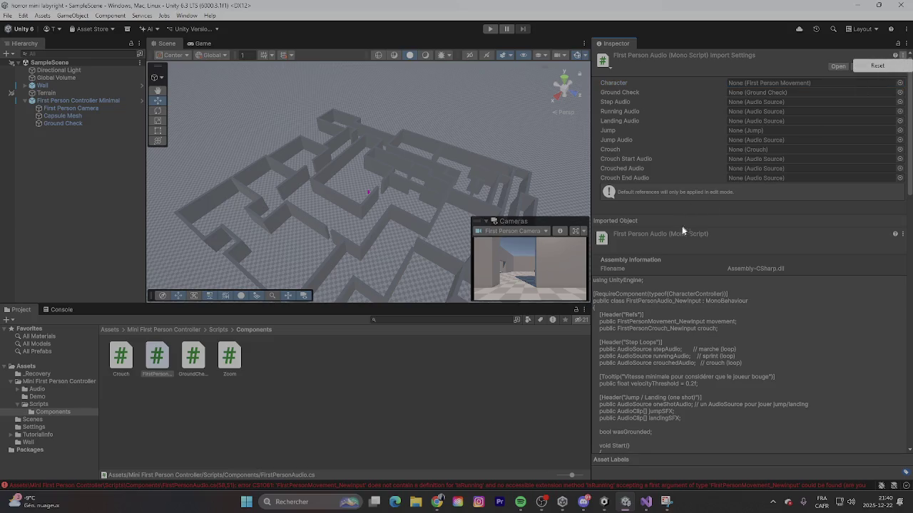
pyautogui.click(302, 368)
pyautogui.click(157, 363)
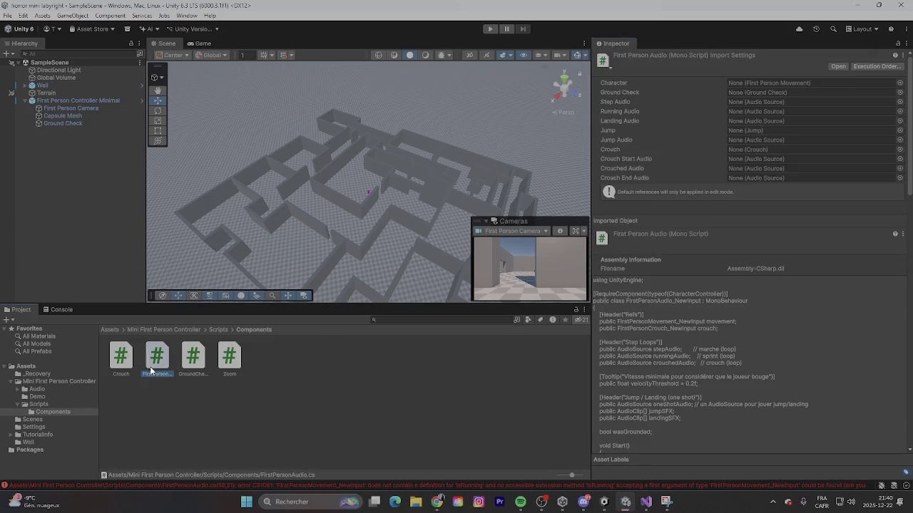
pyautogui.rightClick(150, 366)
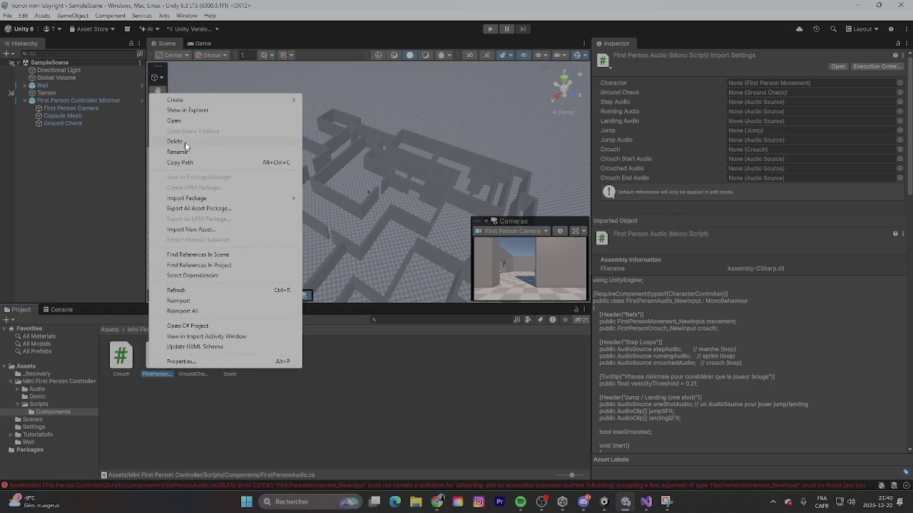
# Step: Delete the FirstPersonAudio script, confirm, and check the Console for remaining warnings
pyautogui.click(186, 142)
pyautogui.click(470, 270)
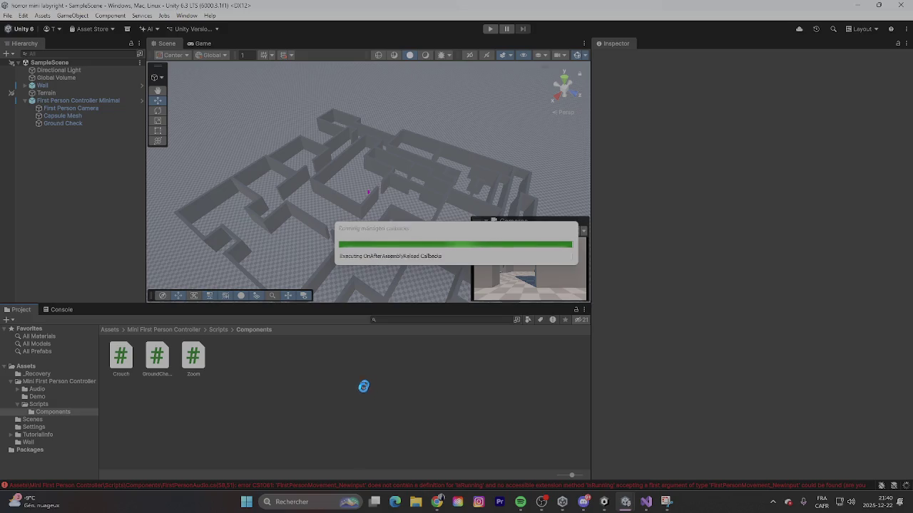
pyautogui.click(56, 310)
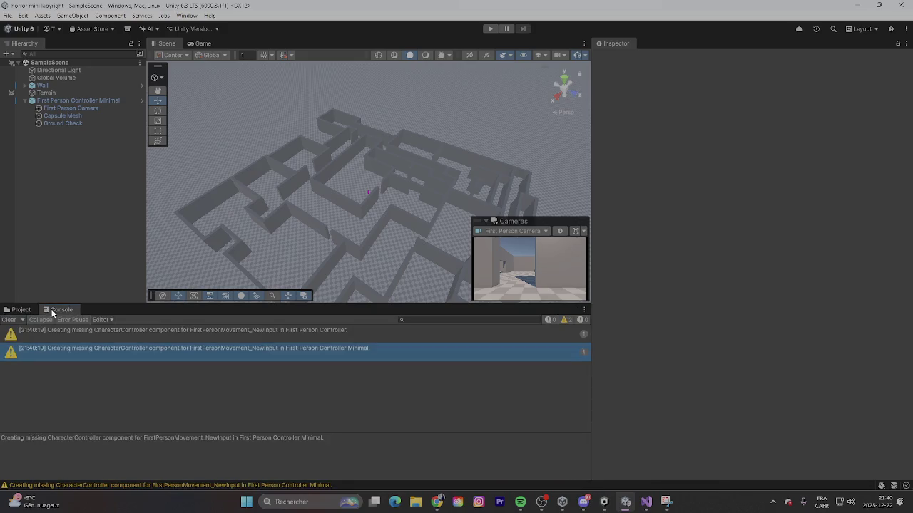
# Step: Assign First Person Camera as the Camera Pivot on First Person Look_New Input, then enter Play mode
pyautogui.click(317, 330)
pyautogui.click(288, 352)
pyautogui.click(71, 107)
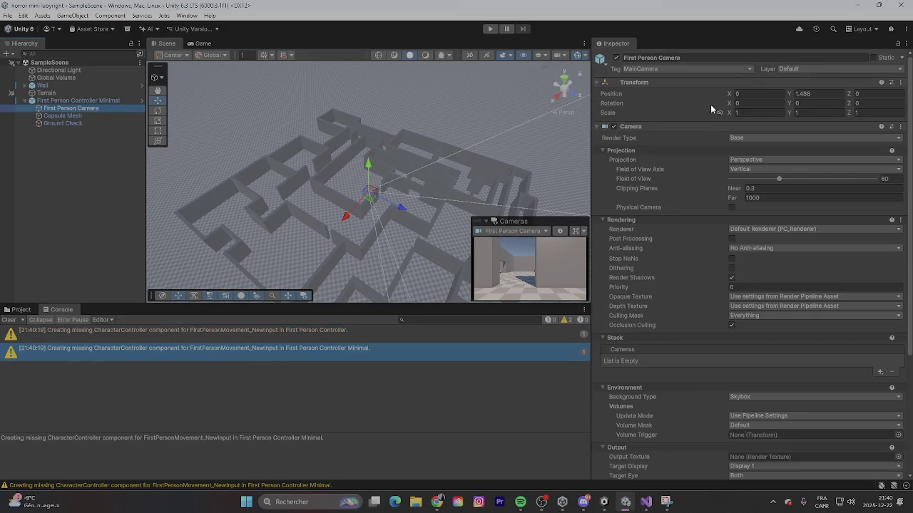
pyautogui.scroll(-5, 710, 104)
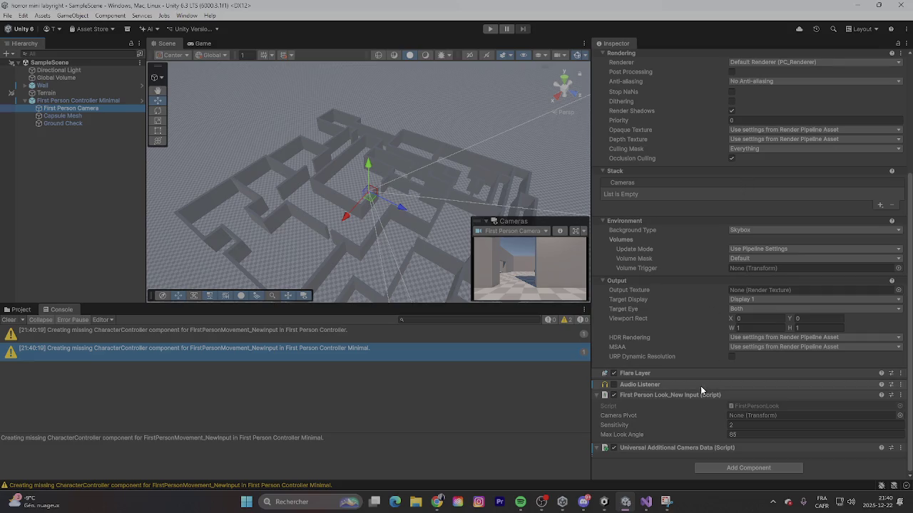
pyautogui.click(899, 416)
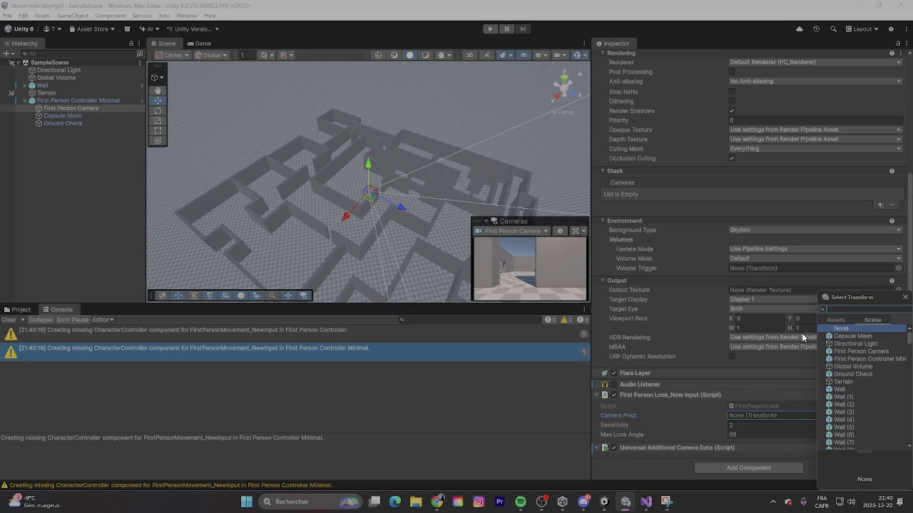
pyautogui.doubleClick(857, 351)
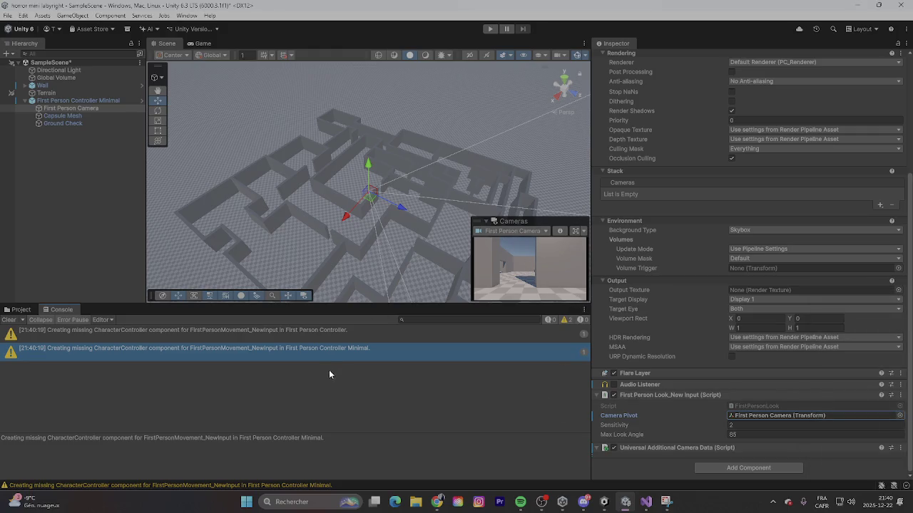
pyautogui.click(304, 339)
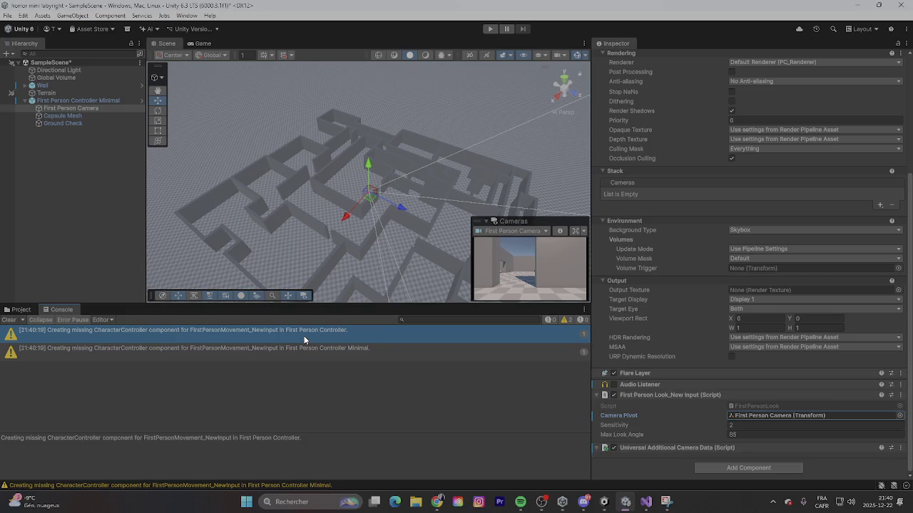
pyautogui.click(488, 29)
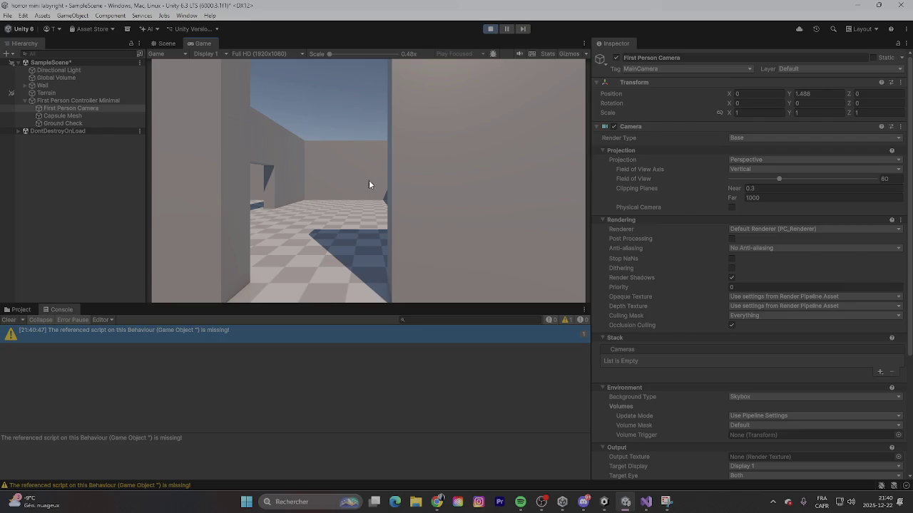
# Step: Stop Play mode, snip the Console's missing-script warning and copy the image to the clipboard
pyautogui.click(492, 30)
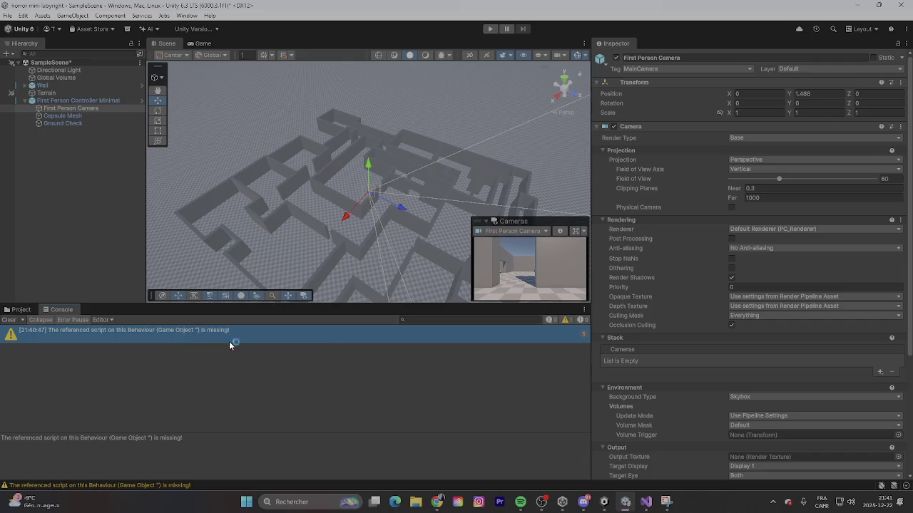
pyautogui.press('super+shift+s')
pyautogui.moveTo(3, 309)
pyautogui.mouseDown()
pyautogui.moveTo(258, 341)
pyautogui.moveTo(261, 357)
pyautogui.mouseUp()
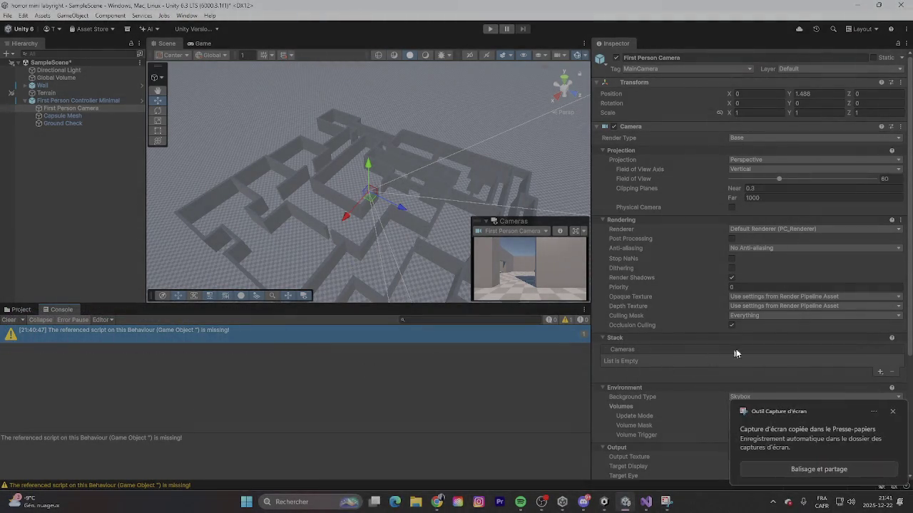
pyautogui.click(784, 436)
pyautogui.rightClick(582, 393)
pyautogui.click(611, 422)
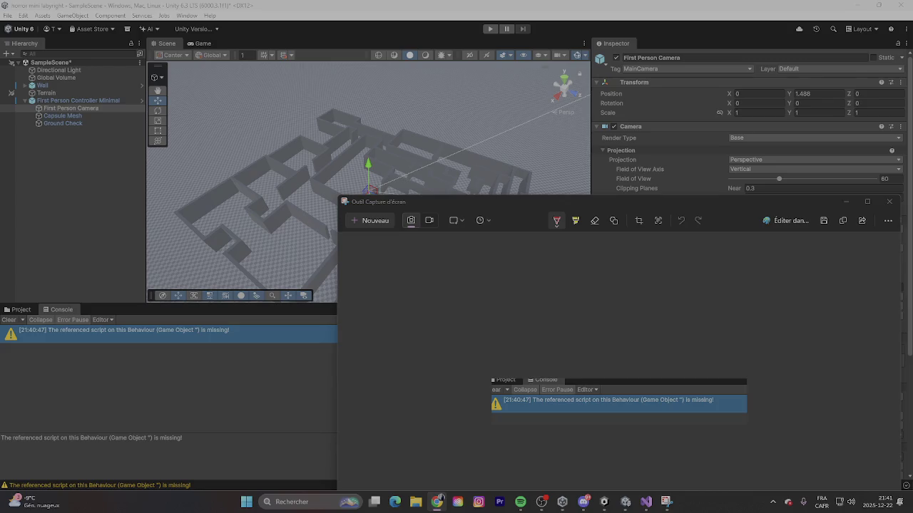
pyautogui.click(889, 202)
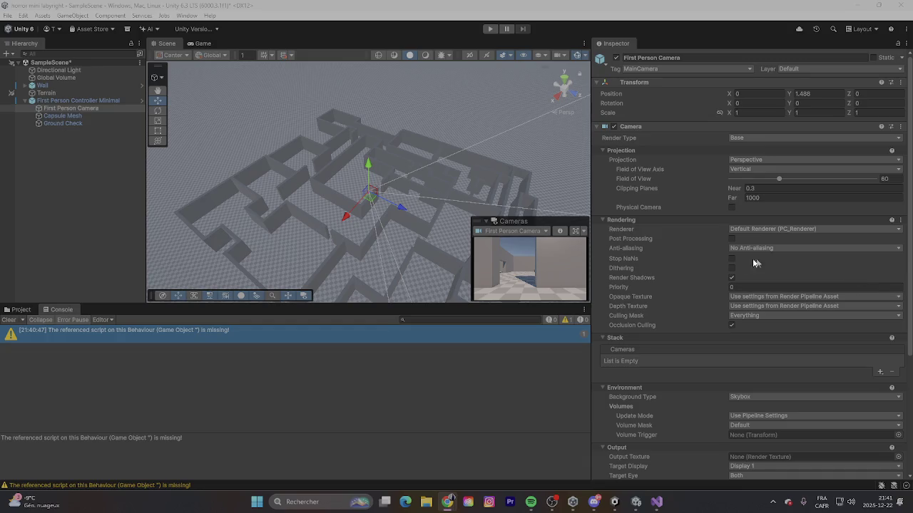
pyautogui.click(558, 212)
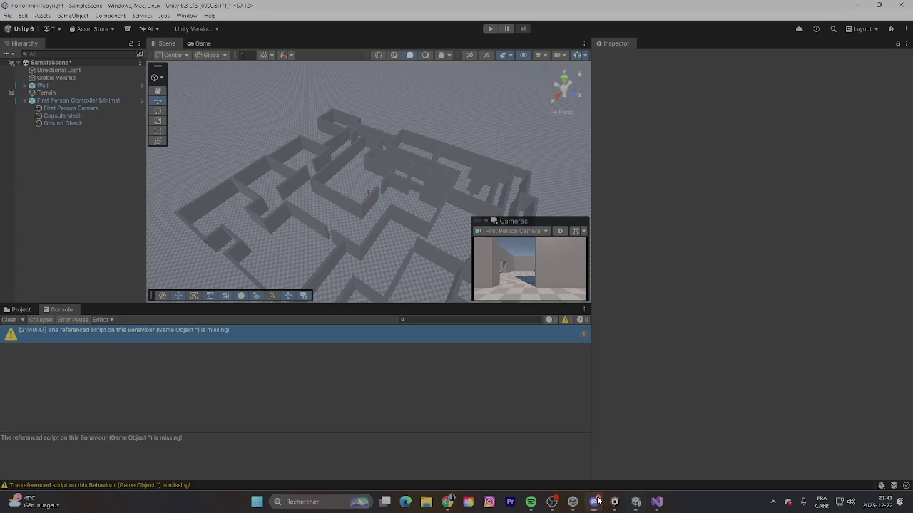
pyautogui.click(447, 502)
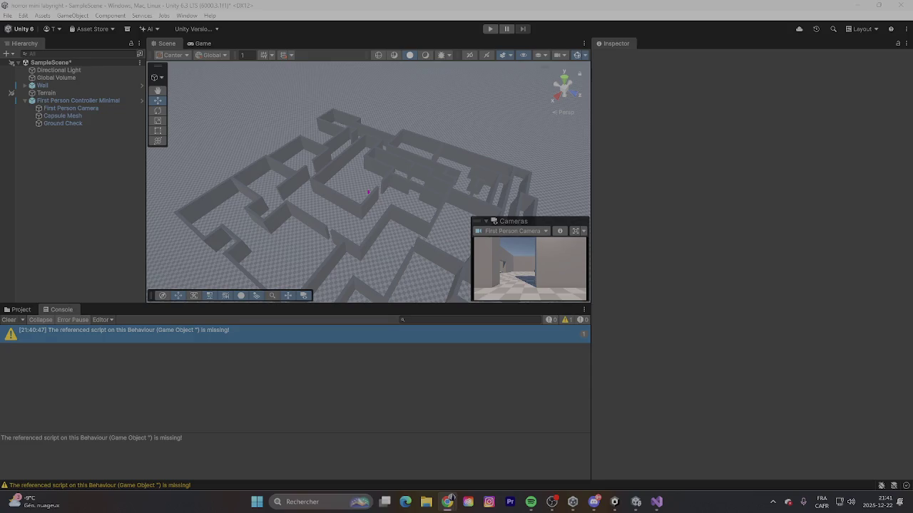
pyautogui.click(79, 332)
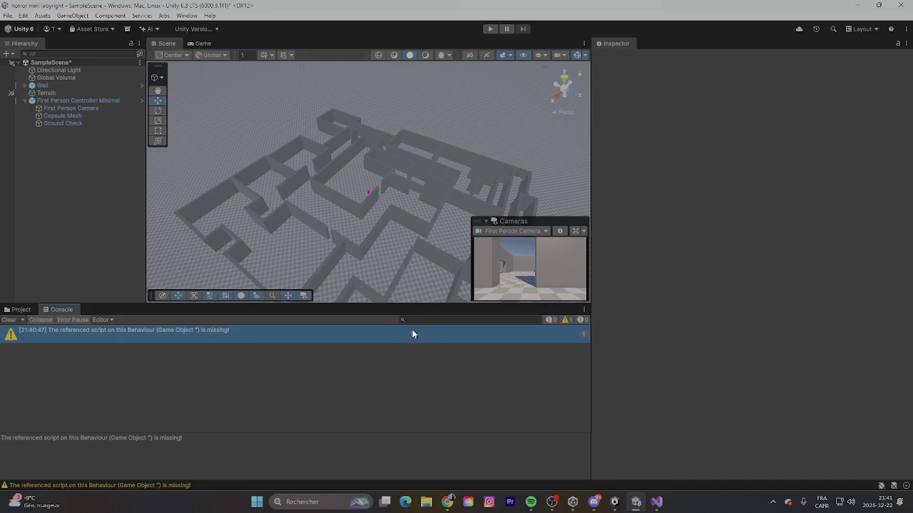
pyautogui.click(23, 321)
pyautogui.click(86, 408)
pyautogui.click(87, 54)
pyautogui.write('i')
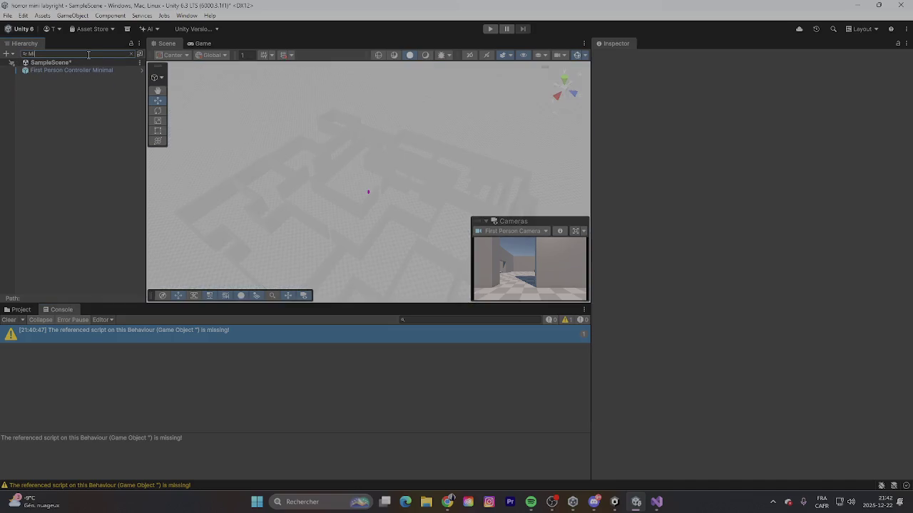
pyautogui.write('ssing')
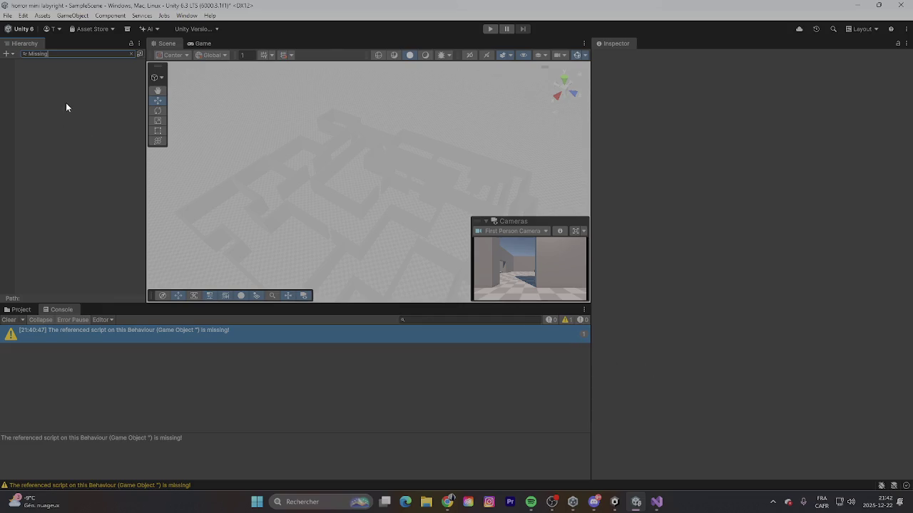
pyautogui.click(35, 54)
pyautogui.write('erreuy')
pyautogui.click(139, 44)
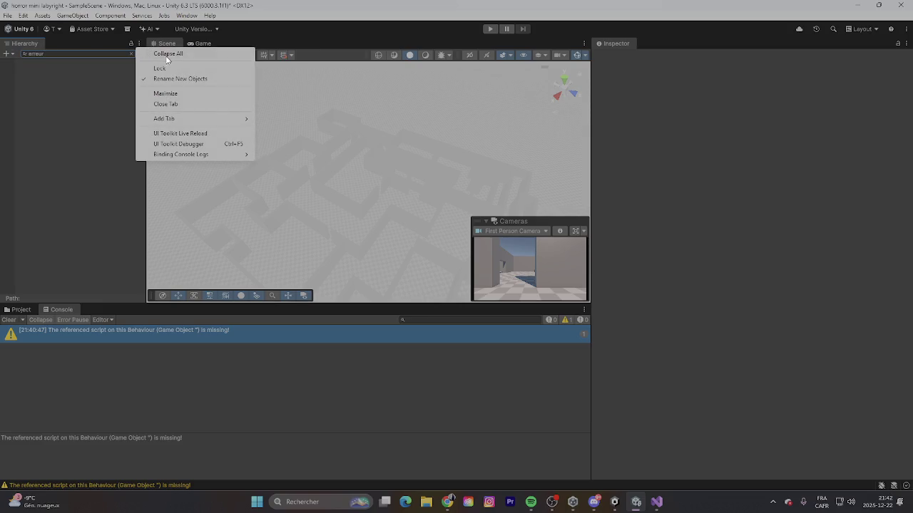
pyautogui.click(117, 123)
pyautogui.click(42, 55)
pyautogui.press('BackSpace')
pyautogui.click(164, 115)
pyautogui.moveTo(337, 227)
pyautogui.mouseDown()
pyautogui.moveTo(236, 212)
pyautogui.moveTo(285, 198)
pyautogui.moveTo(276, 204)
pyautogui.mouseUp()
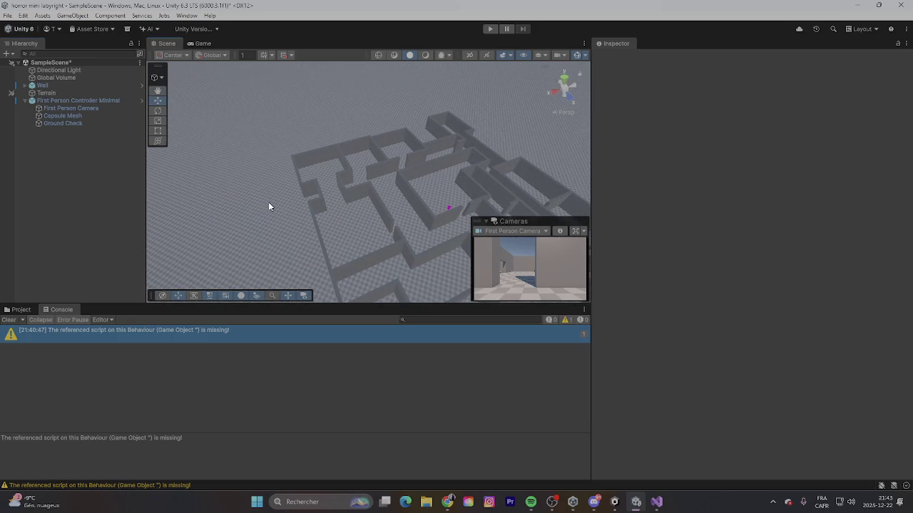
# Step: Fly the scene camera toward the maze and select the Wall objects down to Wall (1)
pyautogui.scroll(4, 267, 230)
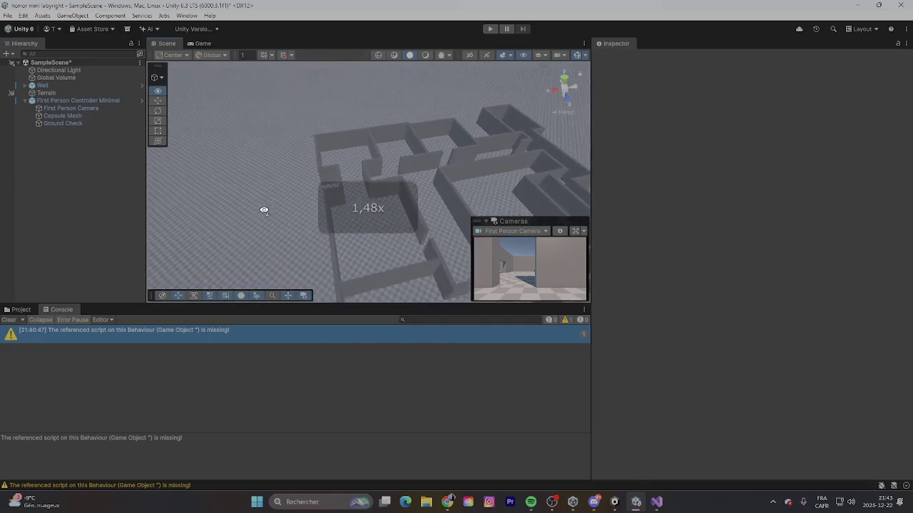
pyautogui.press('w')
pyautogui.click(308, 190)
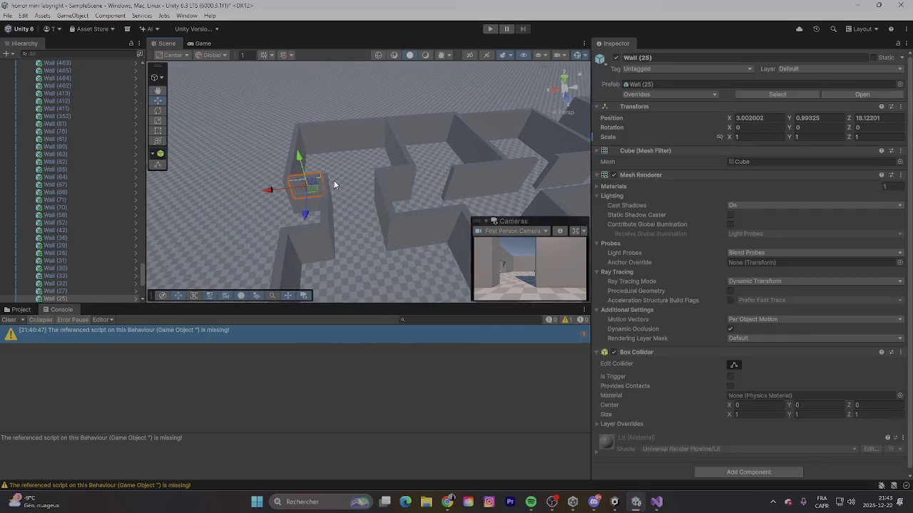
pyautogui.press('f')
pyautogui.scroll(-1, 55, 163)
pyautogui.scroll(10, 63, 141)
pyautogui.click(67, 87)
pyautogui.scroll(-5, 114, 121)
pyautogui.scroll(-10, 70, 201)
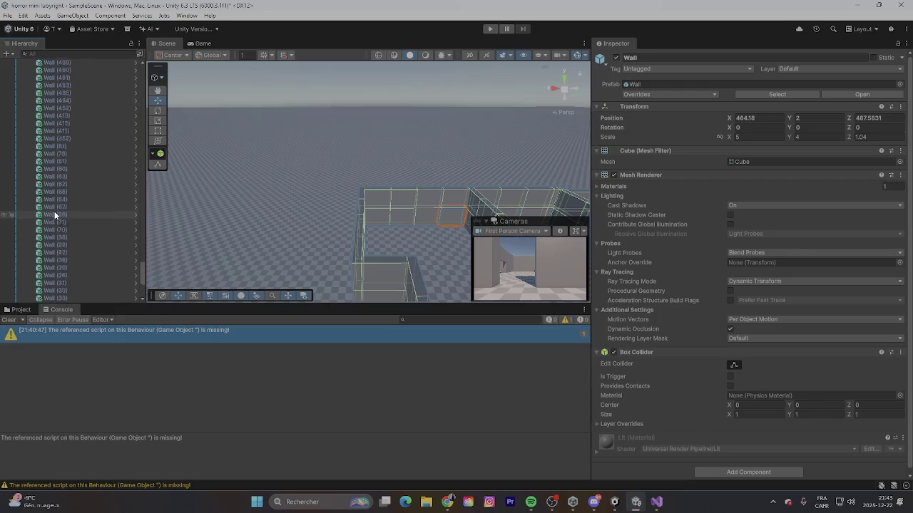
pyautogui.keyDown('shift'); pyautogui.click(65, 261); pyautogui.keyUp('shift')
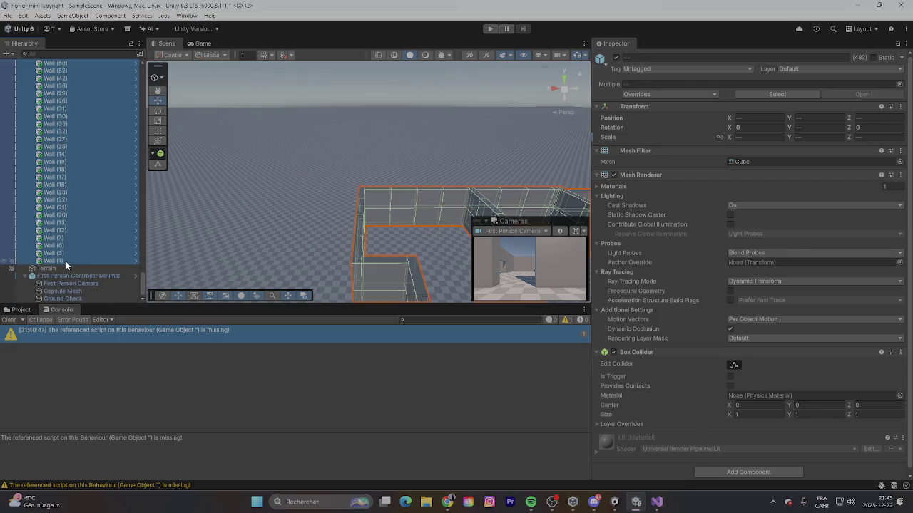
# Step: Clear the wall selection and quit Unity, discarding the SampleScene changes
pyautogui.rightClick(276, 183)
pyautogui.click(280, 171)
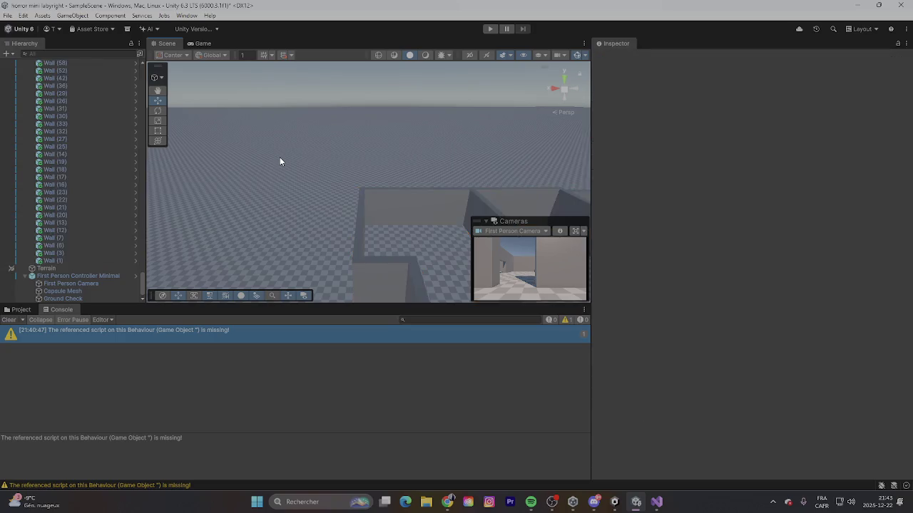
pyautogui.scroll(-5, 295, 173)
pyautogui.press('f')
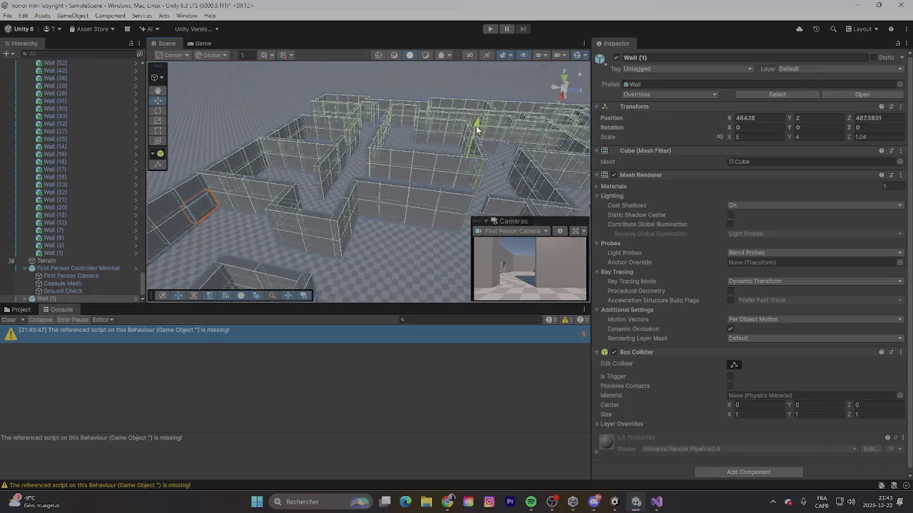
pyautogui.scroll(-5, 401, 145)
pyautogui.click(241, 115)
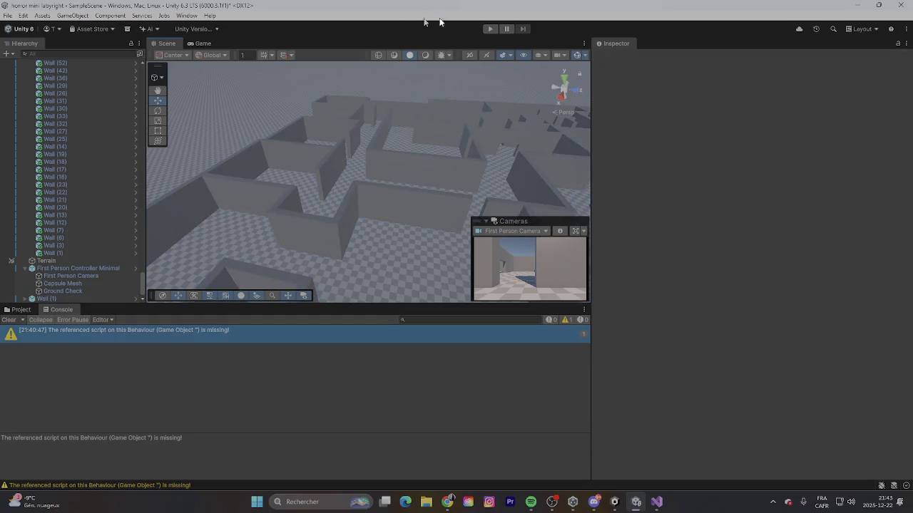
pyautogui.click(897, 5)
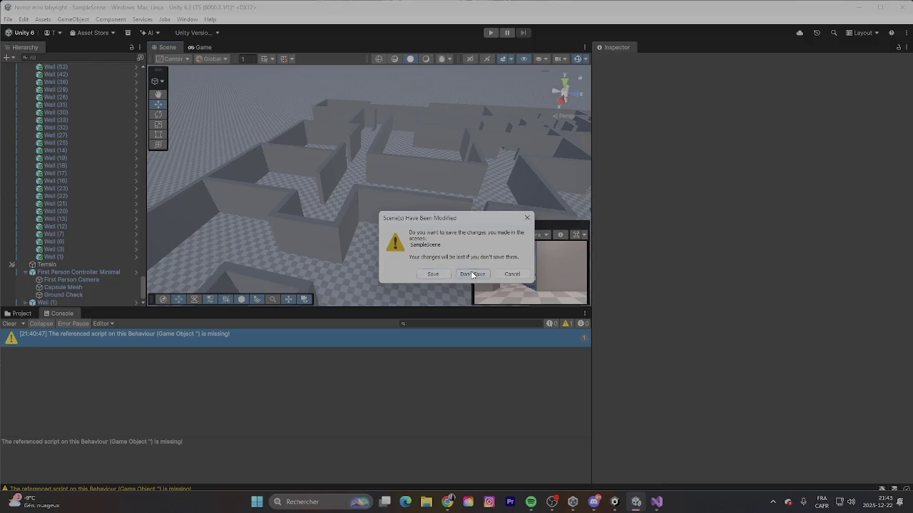
pyautogui.click(472, 274)
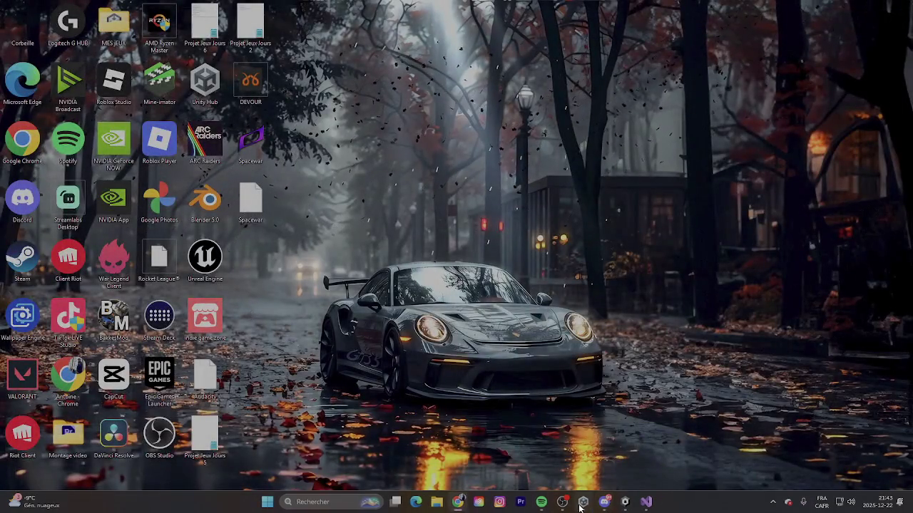
# Step: In Unity Hub, create a new Universal 3D project named 'hooror game'
pyautogui.click(581, 503)
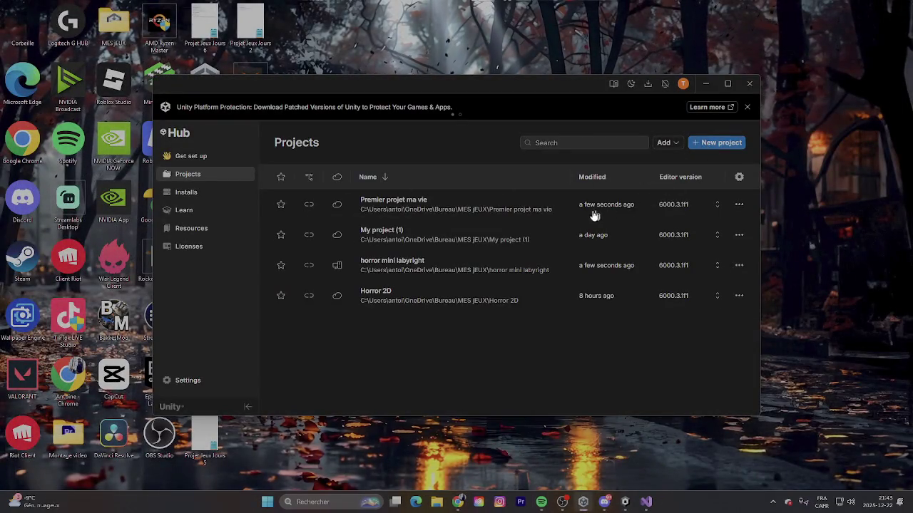
pyautogui.click(716, 142)
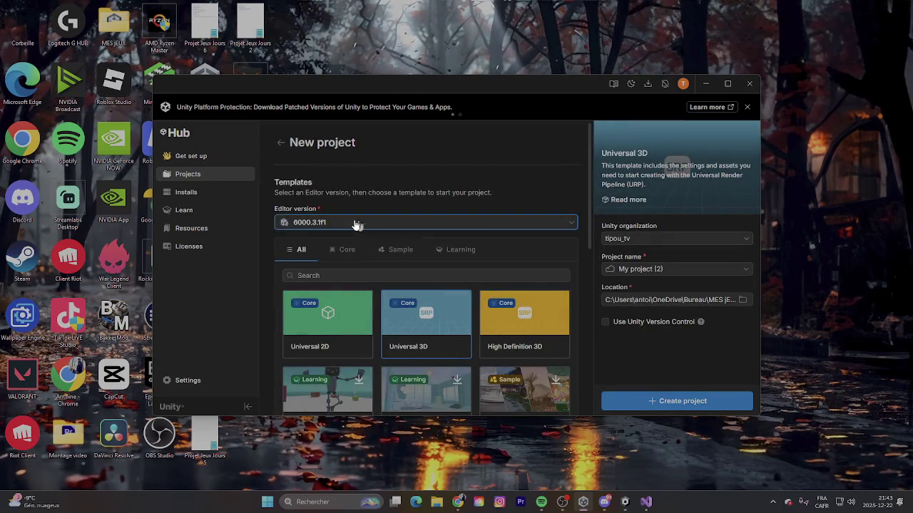
pyautogui.click(604, 270)
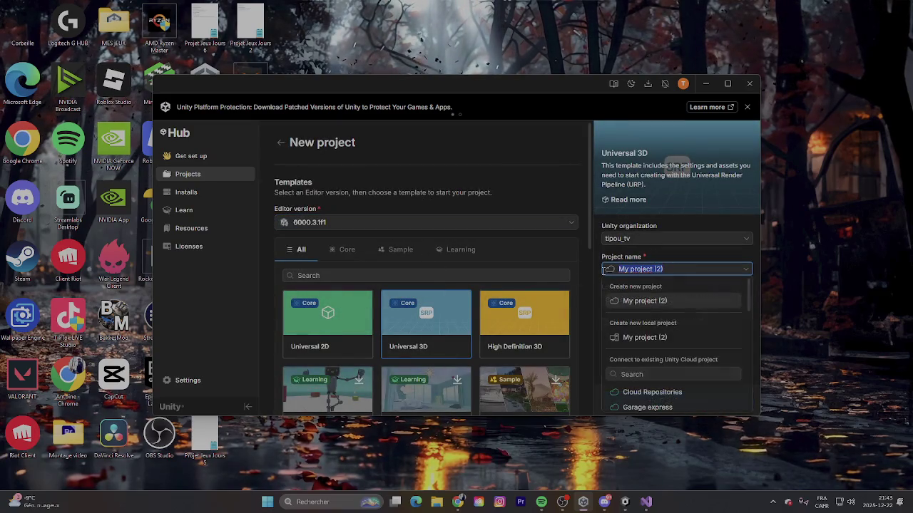
pyautogui.write('hooror ga')
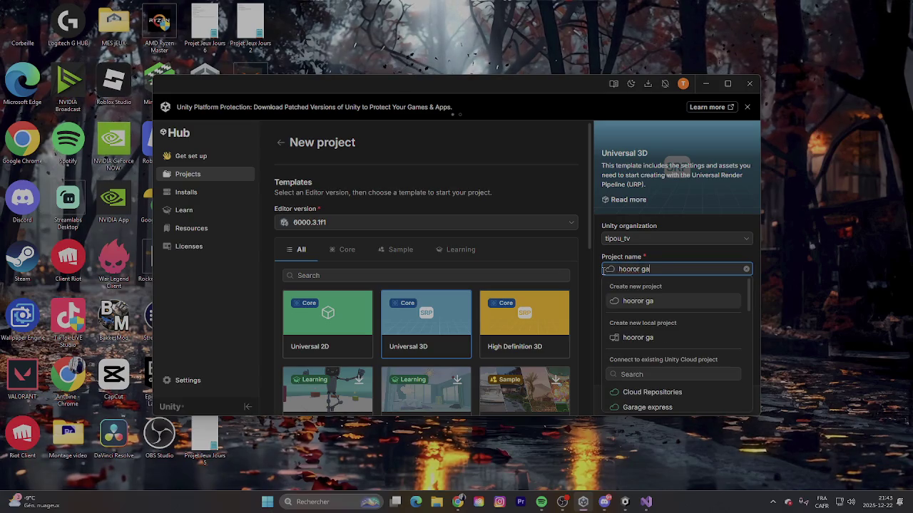
pyautogui.write('me')
pyautogui.press('Return')
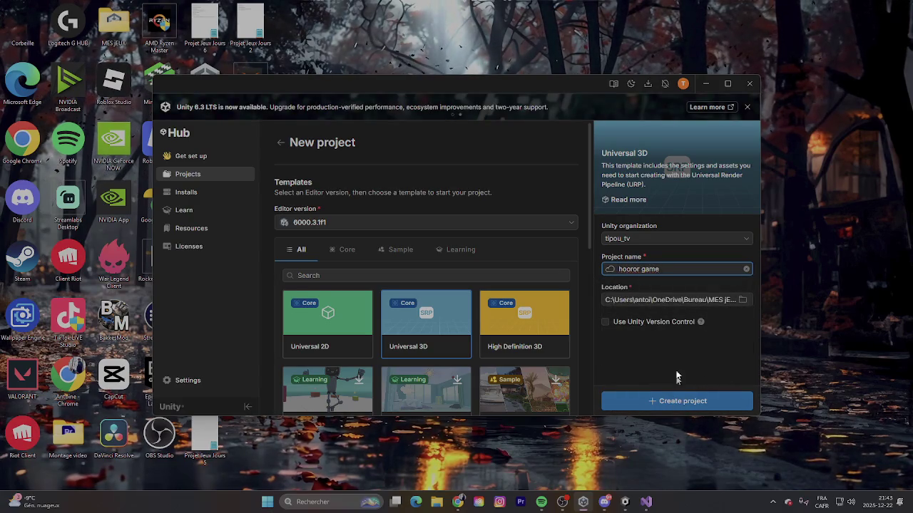
pyautogui.moveTo(701, 323)
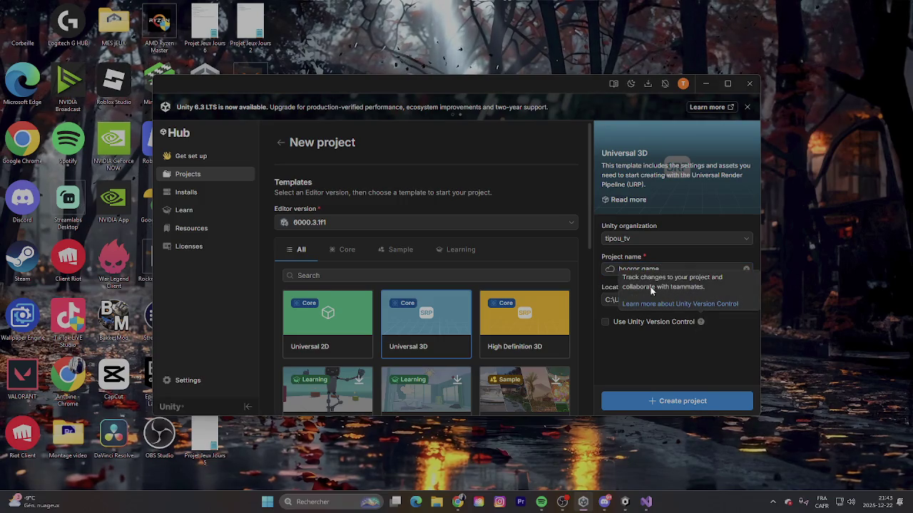
pyautogui.click(653, 401)
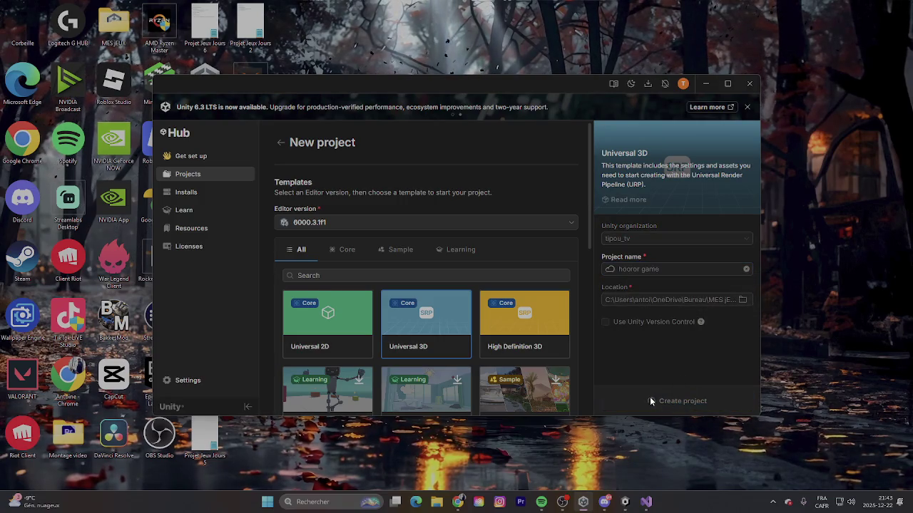
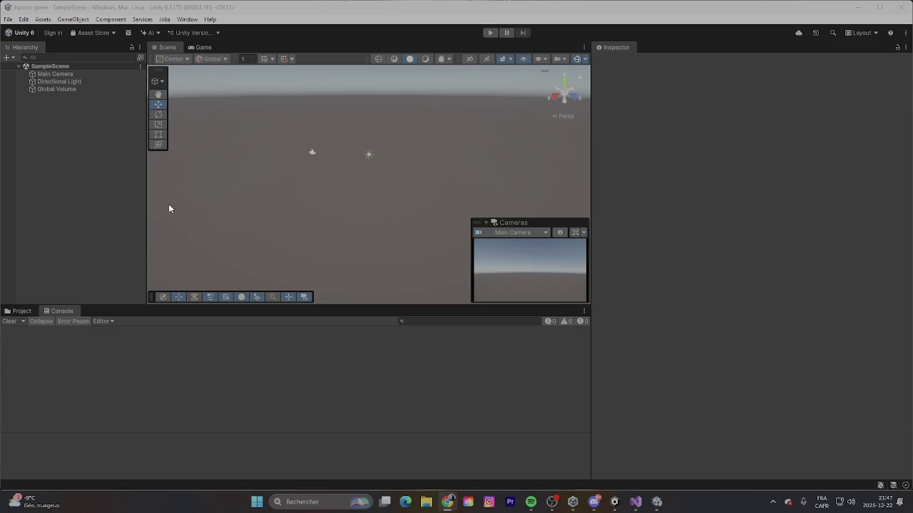
# Step: Add a Terrain to the hooror game scene, frame it, then delete it
pyautogui.click(164, 74)
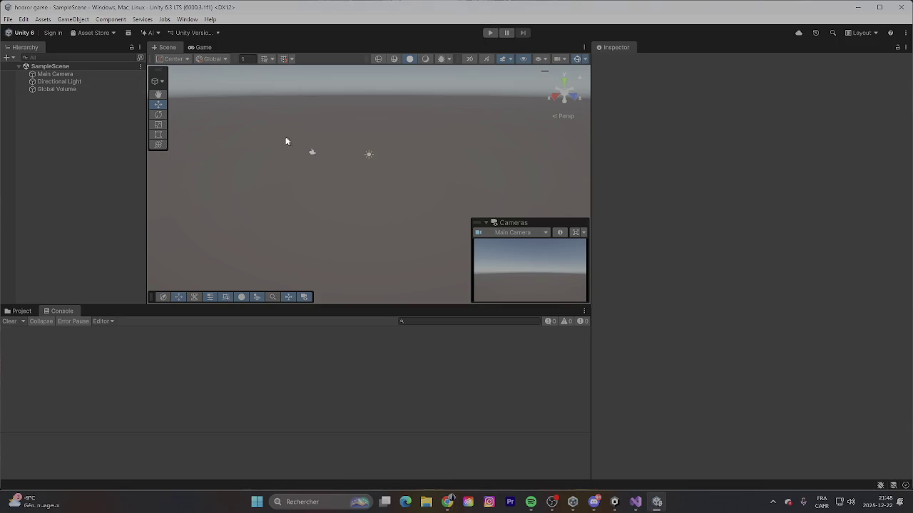
pyautogui.rightClick(261, 129)
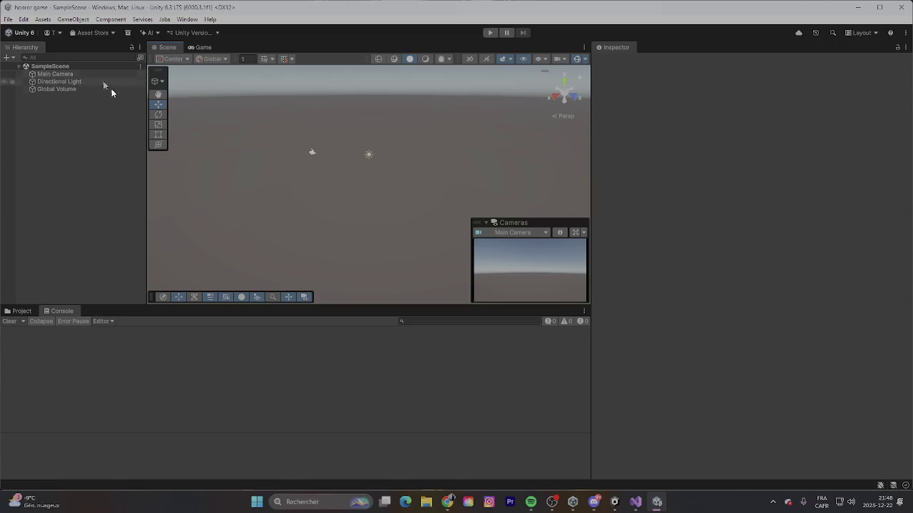
pyautogui.click(7, 57)
pyautogui.moveTo(55, 99)
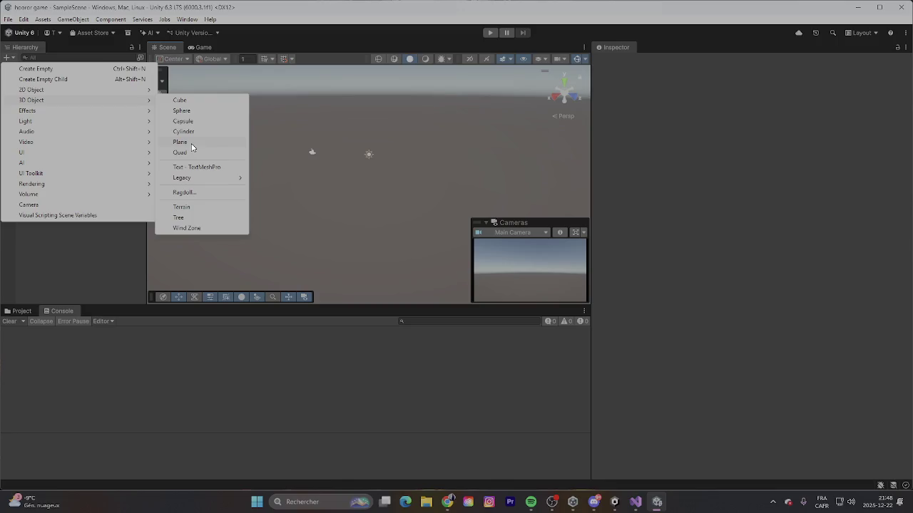
pyautogui.click(181, 207)
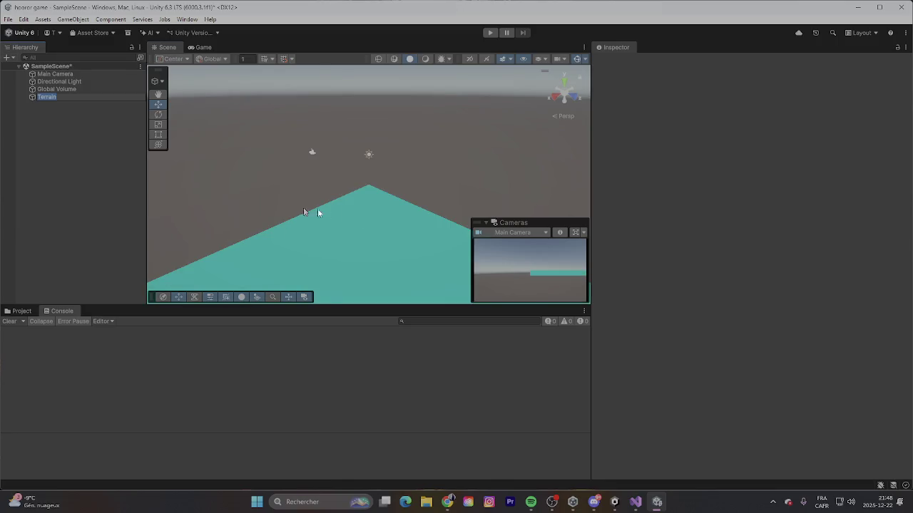
pyautogui.press('f')
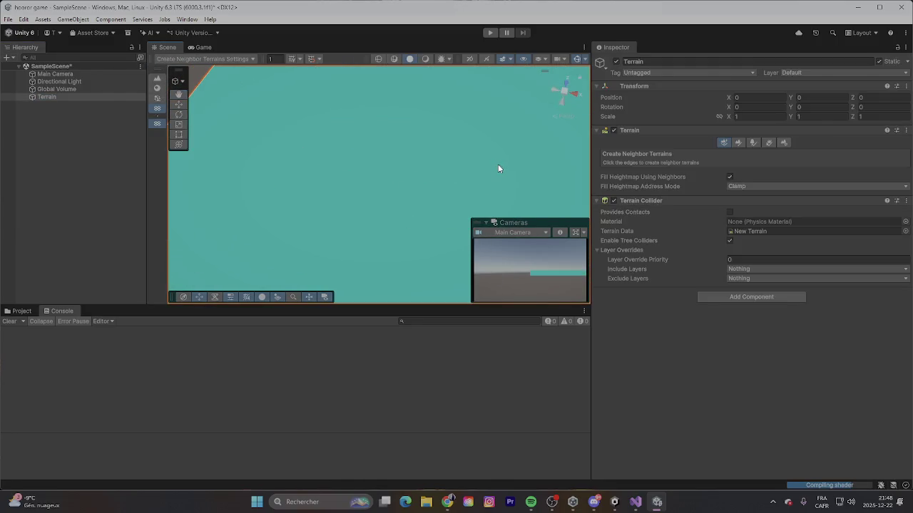
pyautogui.rightClick(411, 167)
pyautogui.click(458, 211)
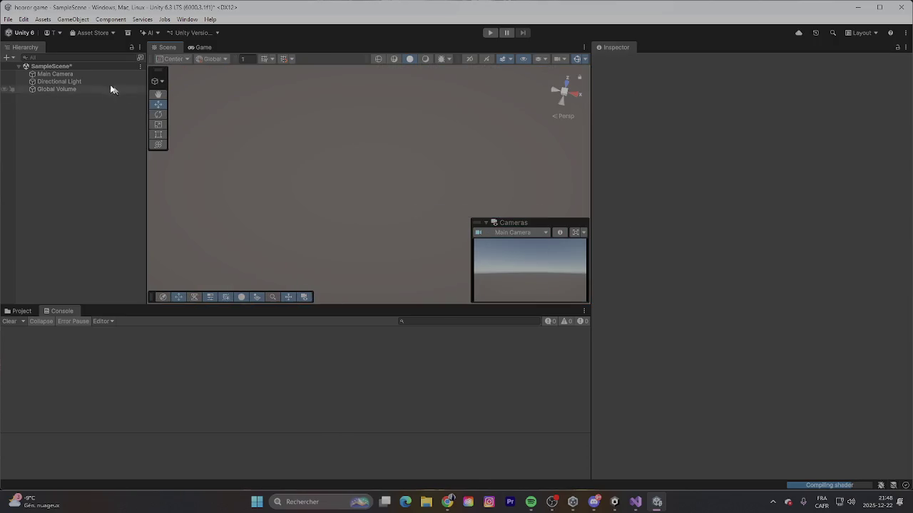
# Step: Add a 3D Plane to the scene in place of the Terrain
pyautogui.click(8, 57)
pyautogui.moveTo(47, 100)
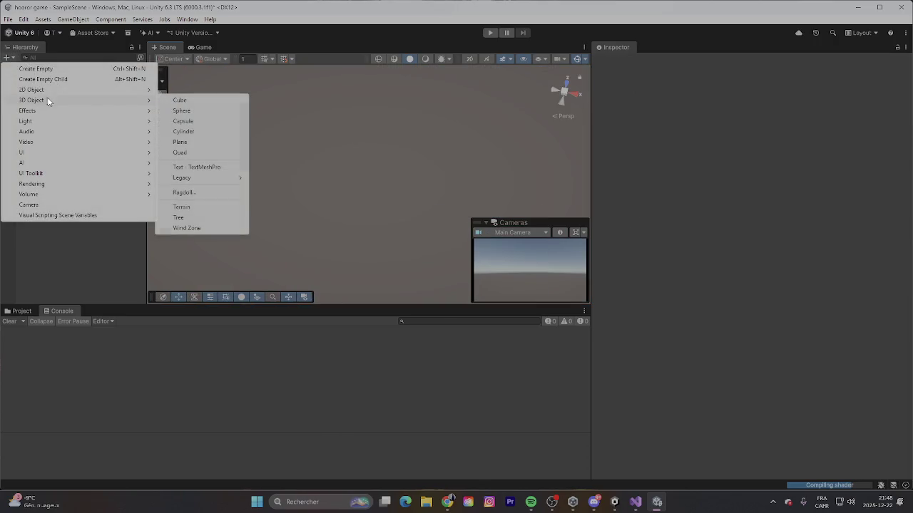
pyautogui.click(202, 142)
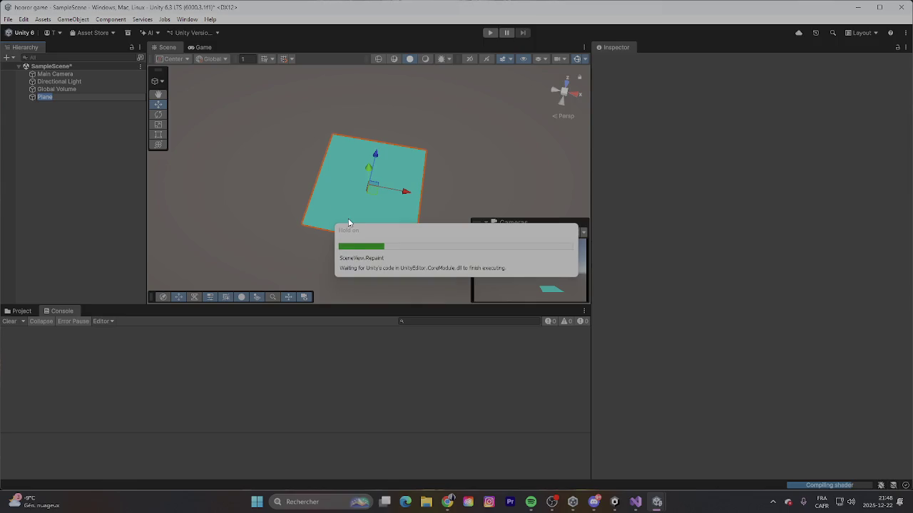
# Step: Show the project's Assets folders, tilt the Scene view, and select the Plane
pyautogui.click(28, 313)
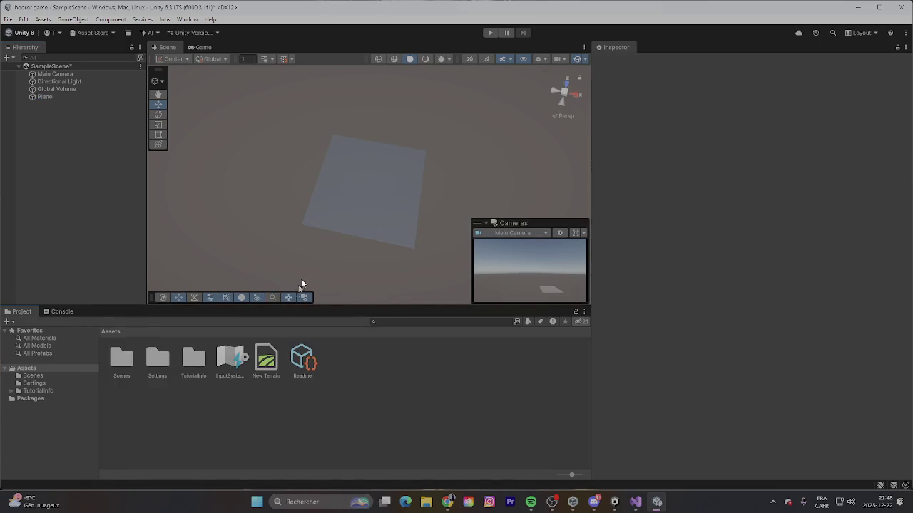
pyautogui.scroll(8, 428, 181)
pyautogui.moveTo(378, 215); pyautogui.dragTo(382, 95)
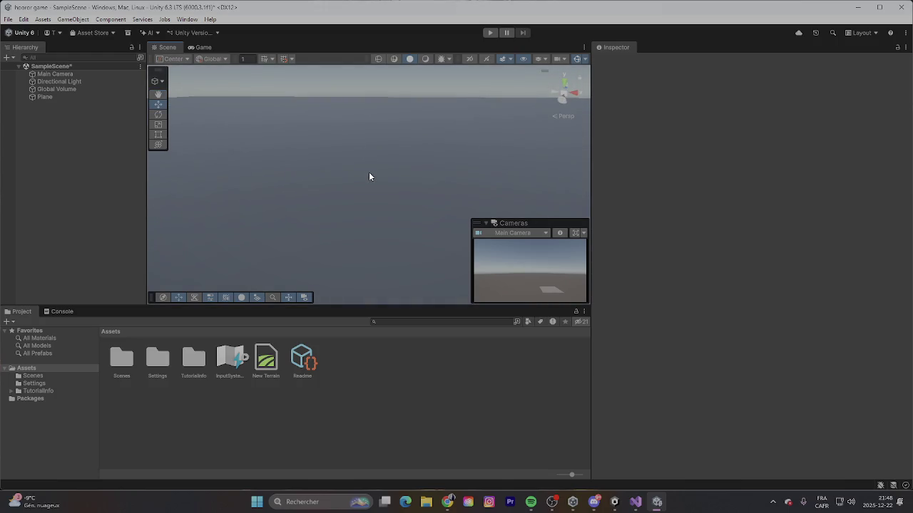
pyautogui.moveTo(368, 172); pyautogui.dragTo(366, 154)
pyautogui.click(365, 155)
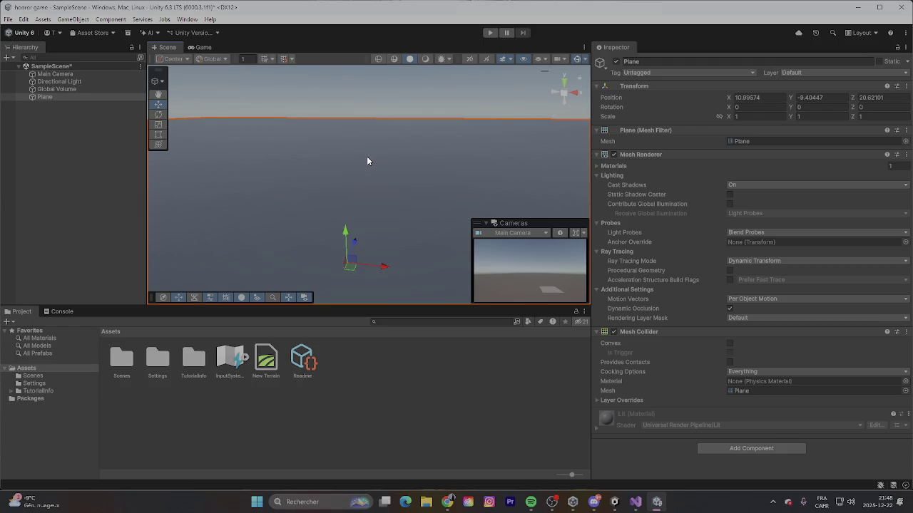
pyautogui.rightClick(96, 134)
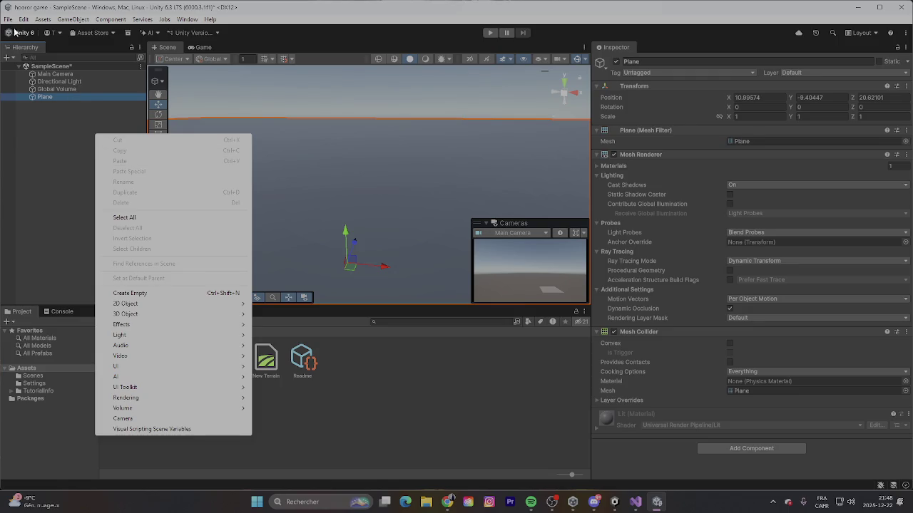
# Step: Bring up and dismiss Unity Hub's project list, then close the hooror game project, answering the save prompt
pyautogui.click(8, 20)
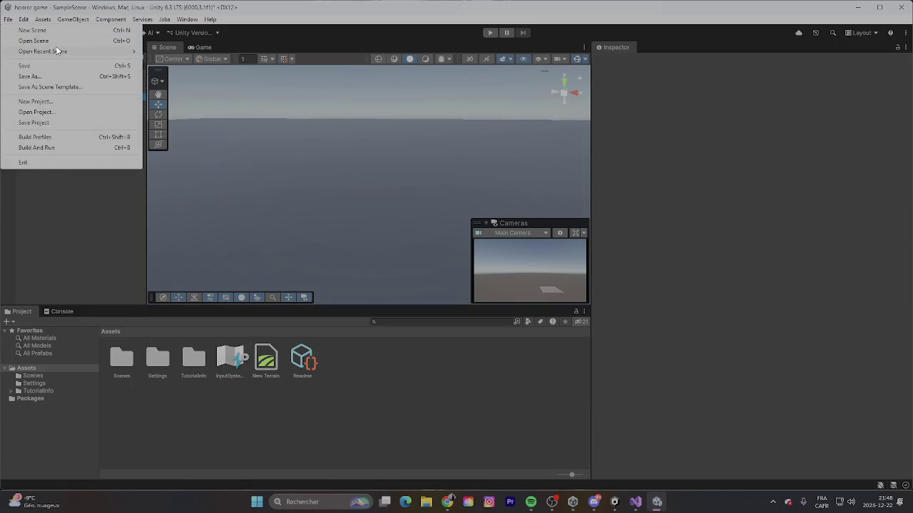
pyautogui.moveTo(58, 50)
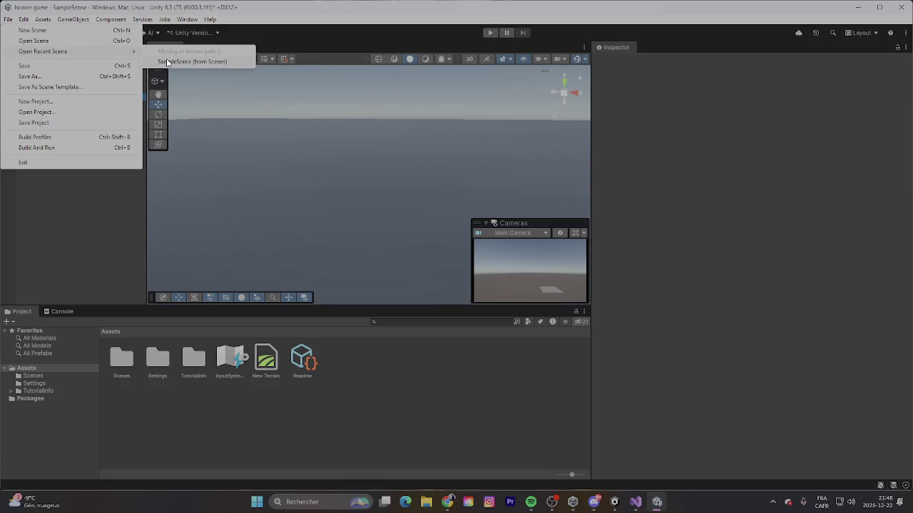
pyautogui.click(573, 501)
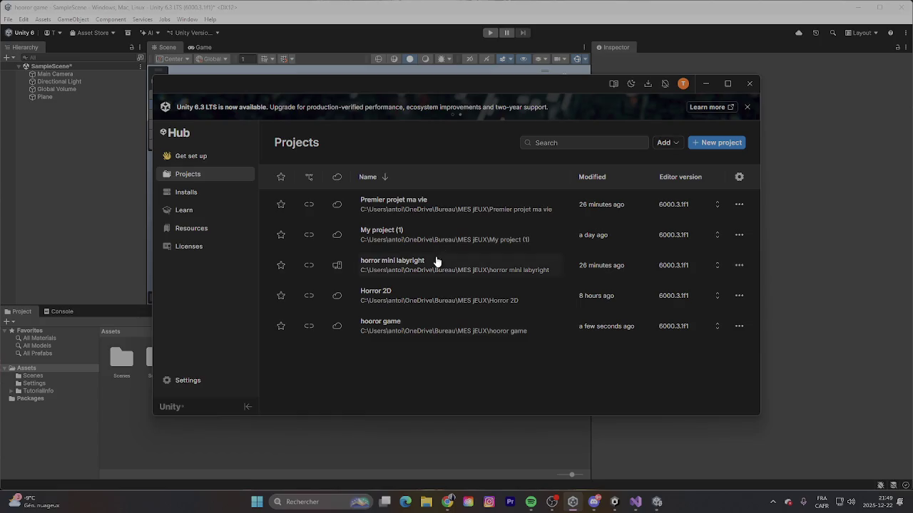
pyautogui.click(422, 323)
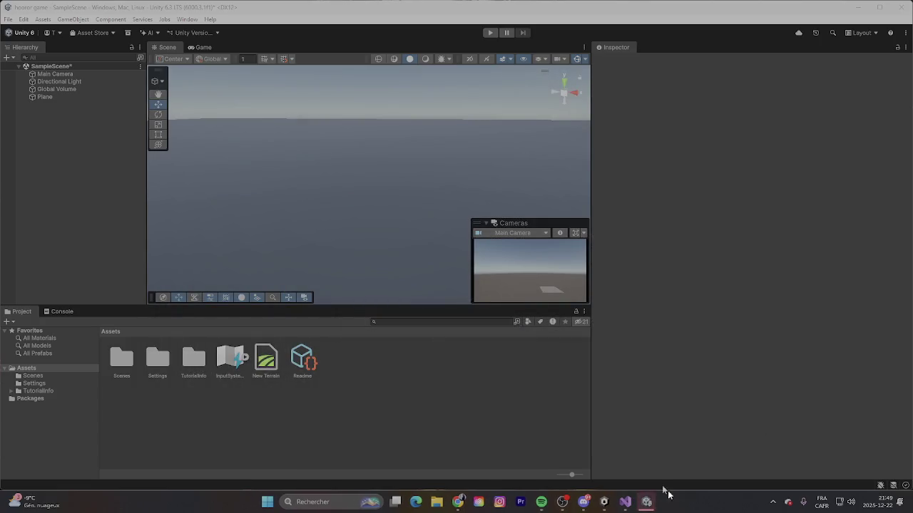
pyautogui.click(647, 501)
pyautogui.click(647, 501)
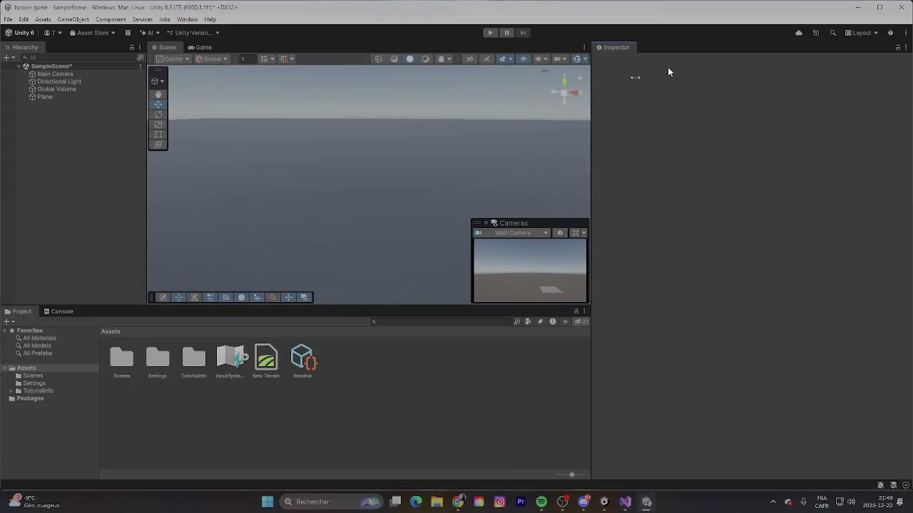
pyautogui.click(904, 7)
pyautogui.click(437, 271)
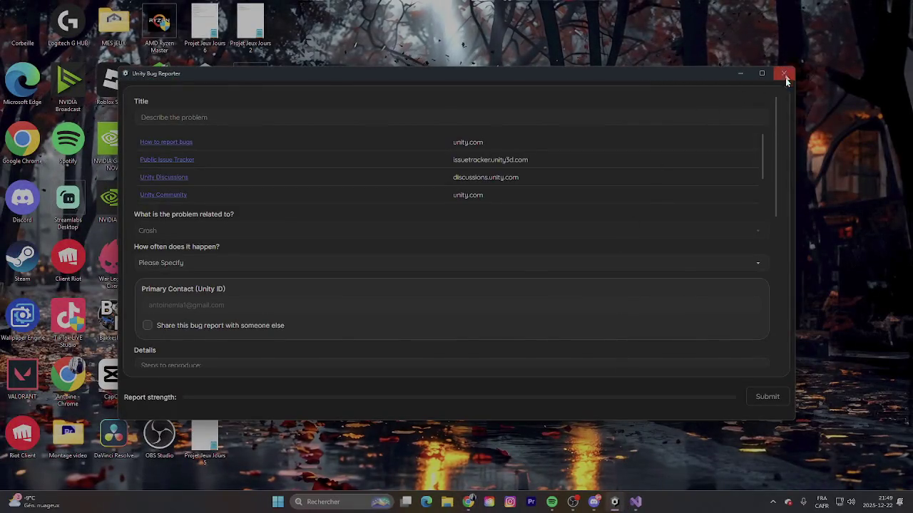
# Step: Close the Unity Bug Reporter and Visual Studio, then open horror mini labyright from Unity Hub
pyautogui.click(784, 74)
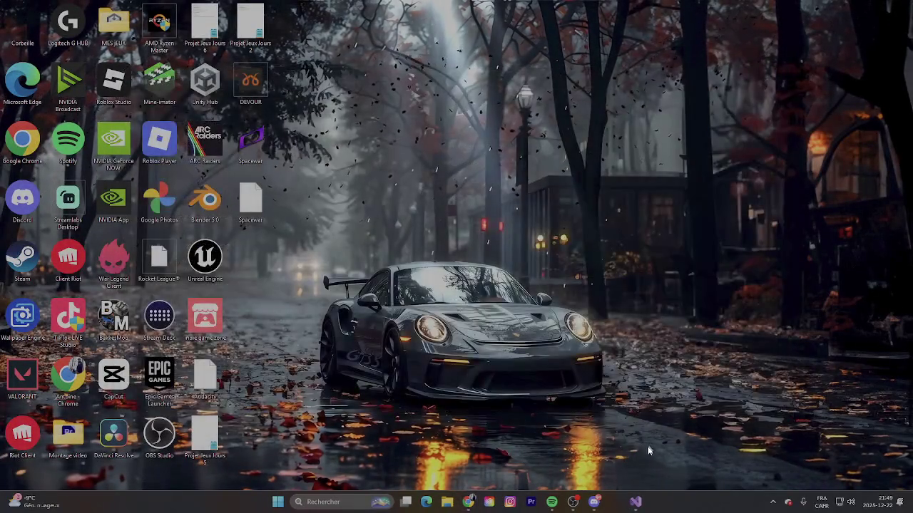
pyautogui.moveTo(625, 502)
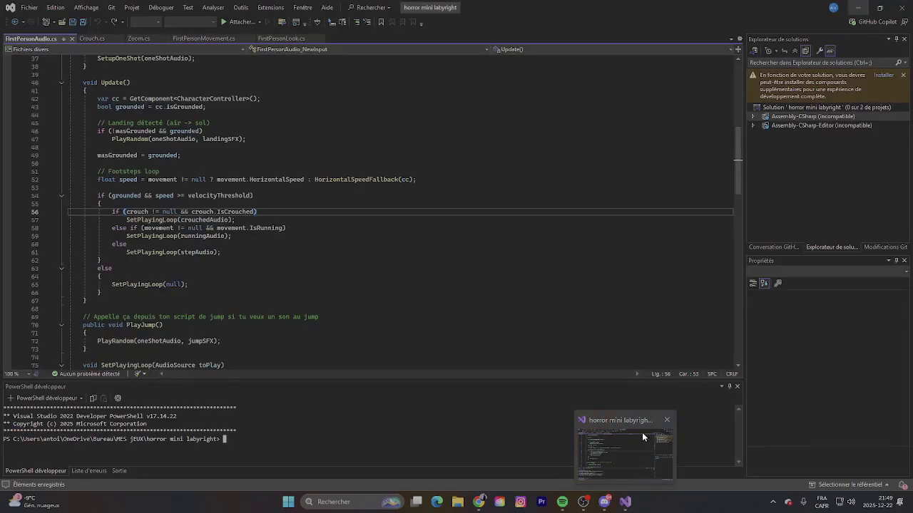
pyautogui.middleClick(611, 435)
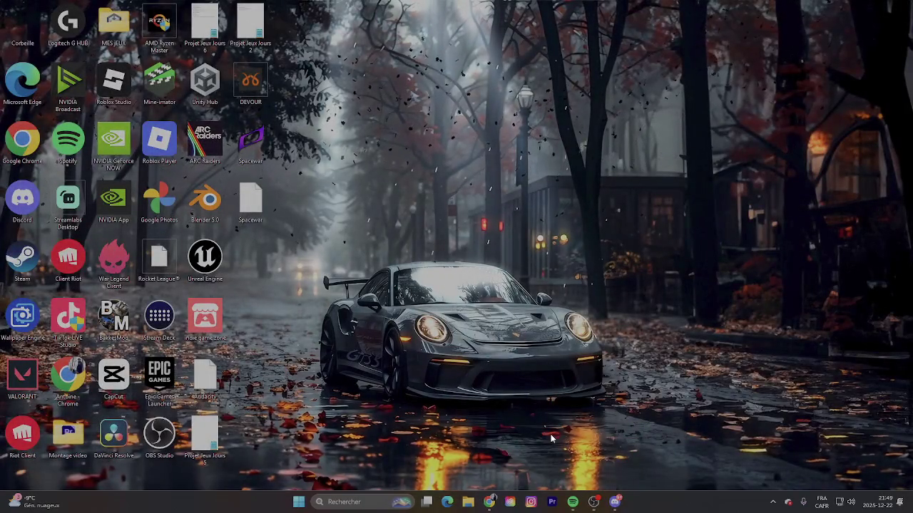
pyautogui.doubleClick(205, 80)
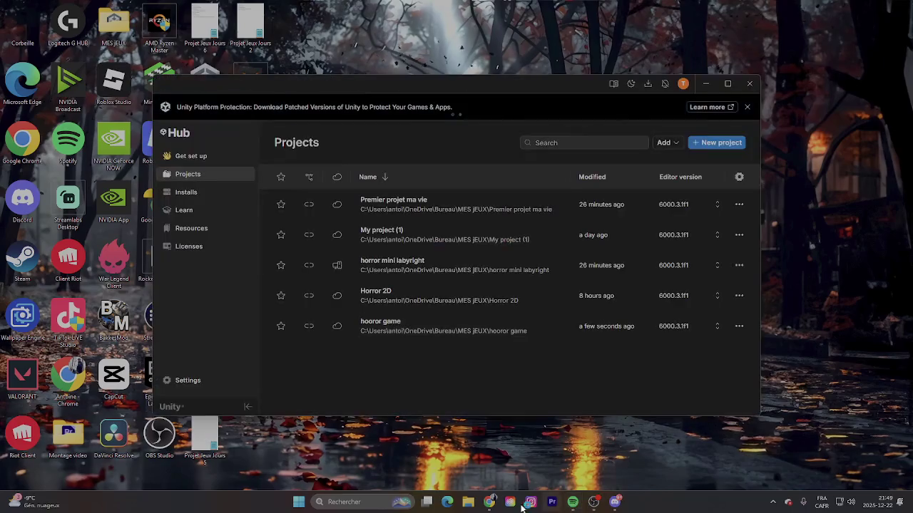
pyautogui.click(449, 266)
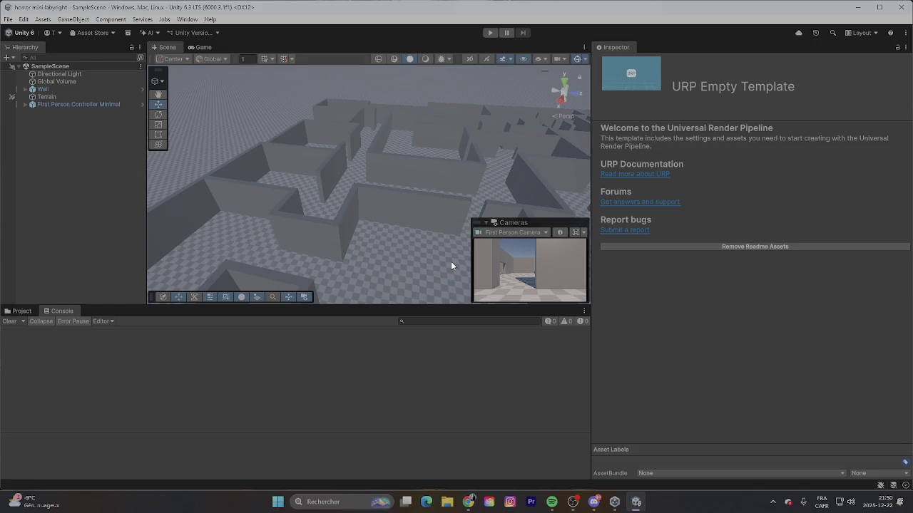
# Step: Orbit around the maze, then select and expand the Wall group to list its walls
pyautogui.moveTo(387, 192); pyautogui.dragTo(335, 194)
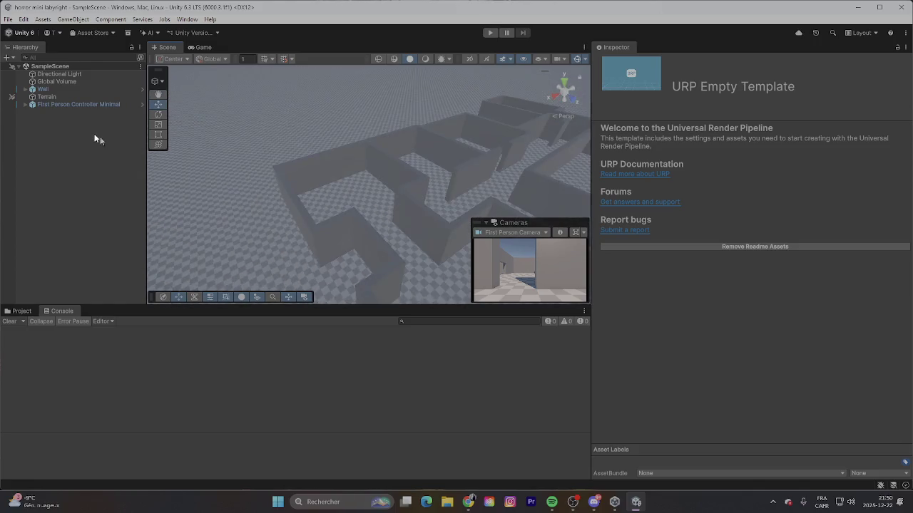
pyautogui.click(25, 90)
pyautogui.click(23, 89)
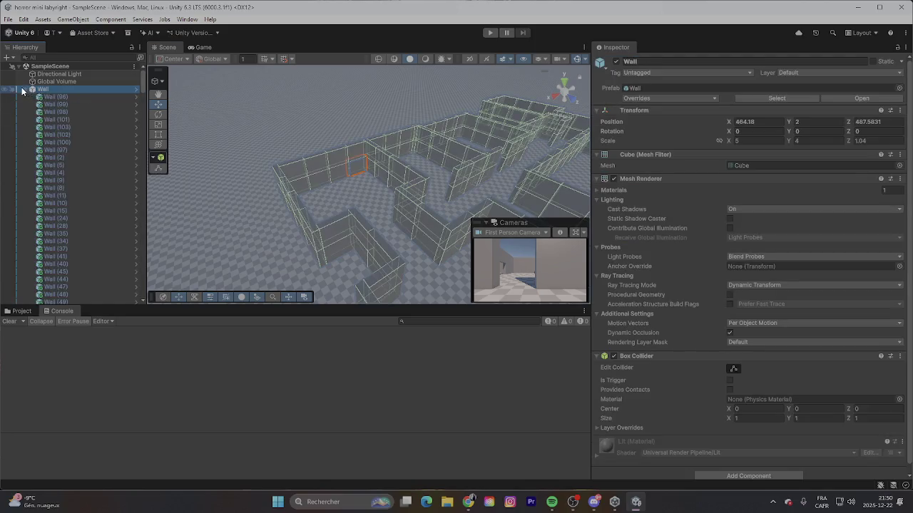
pyautogui.scroll(-15, 72, 116)
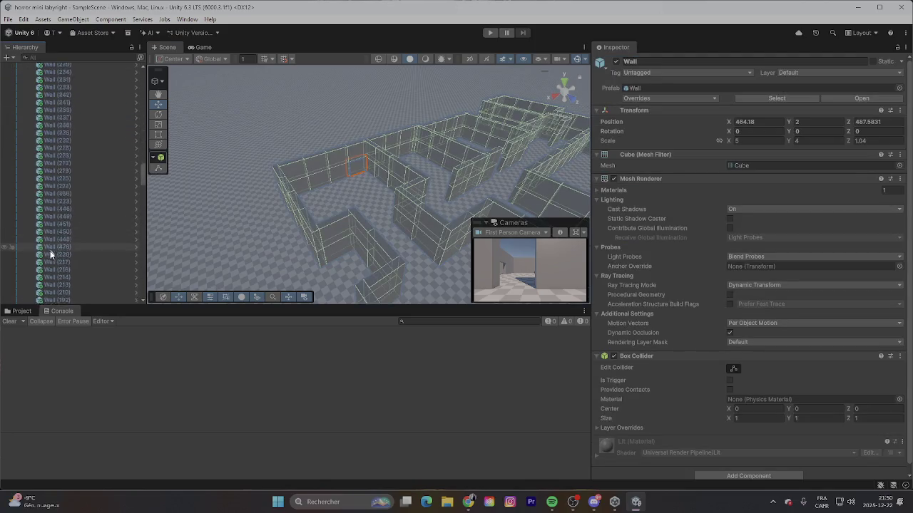
# Step: Select all Wall objects, copy them, and go to File > Open Project
pyautogui.keyDown('shift'); pyautogui.click(64, 282); pyautogui.keyUp('shift')
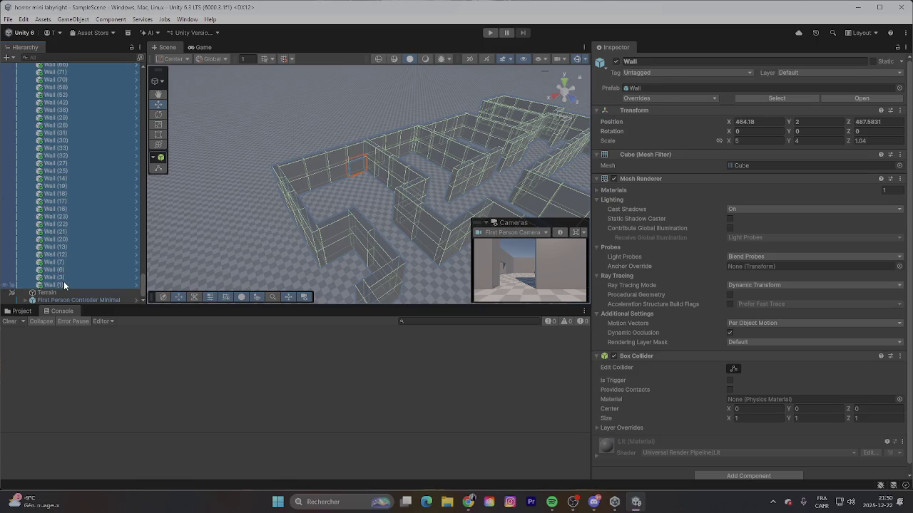
pyautogui.rightClick(104, 245)
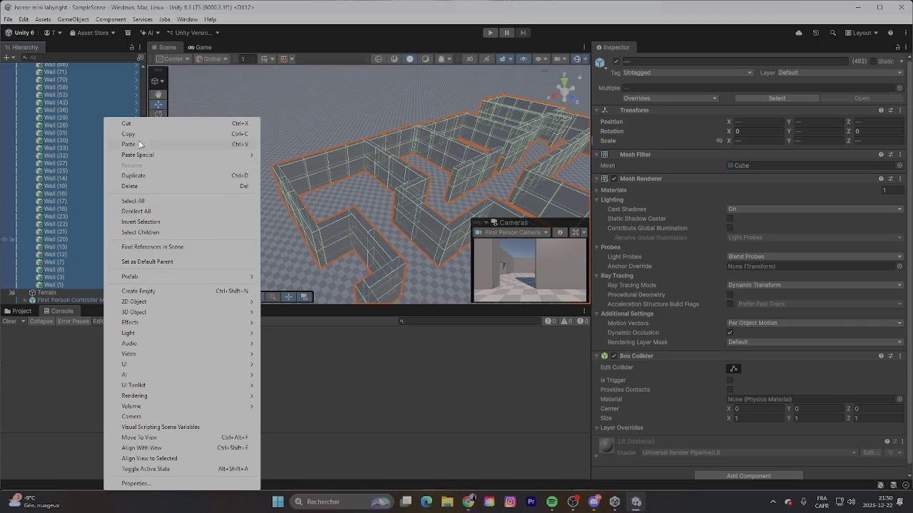
pyautogui.click(136, 134)
pyautogui.click(10, 19)
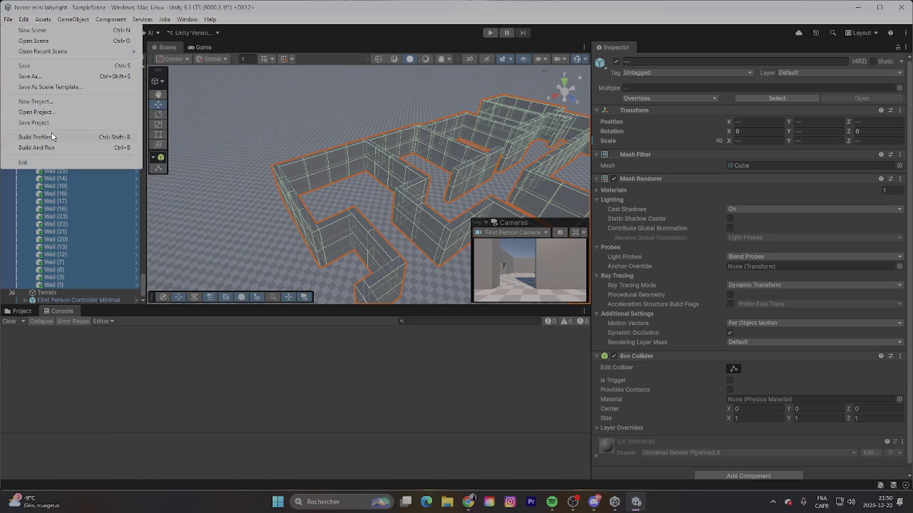
pyautogui.click(42, 112)
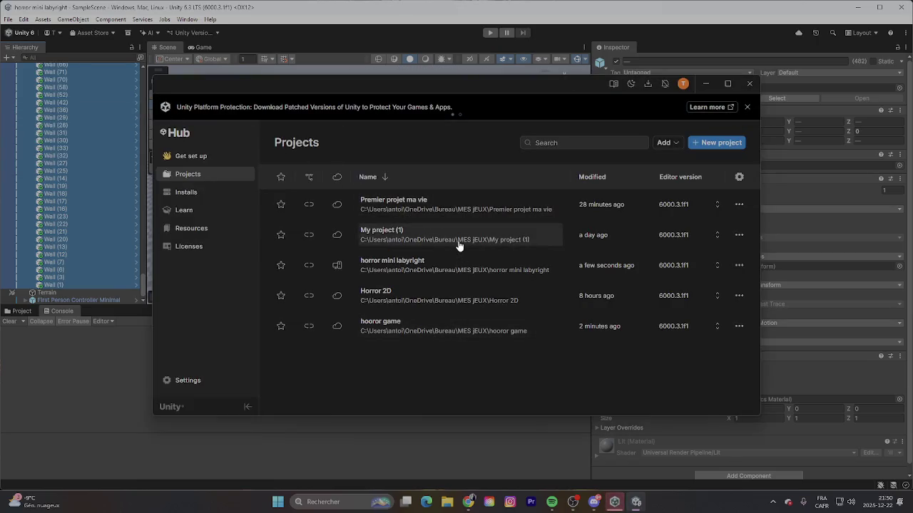
# Step: Open the hooror game project from Unity Hub and orbit to bring the Plane into view
pyautogui.click(454, 325)
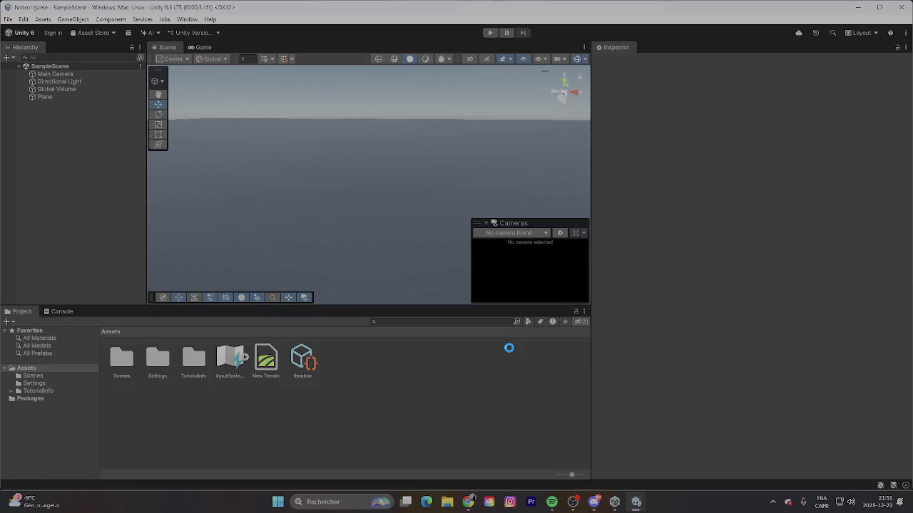
pyautogui.moveTo(288, 159)
pyautogui.mouseDown()
pyautogui.moveTo(397, 253)
pyautogui.moveTo(415, 189)
pyautogui.moveTo(432, 193)
pyautogui.moveTo(363, 177)
pyautogui.moveTo(568, 180)
pyautogui.moveTo(371, 171)
pyautogui.moveTo(319, 190)
pyautogui.moveTo(261, 159)
pyautogui.moveTo(179, 201)
pyautogui.moveTo(177, 219)
pyautogui.mouseUp()
# Step: Try to paste the copied walls into the hooror game scene, switching between the two editors
pyautogui.scroll(2, 342, 182)
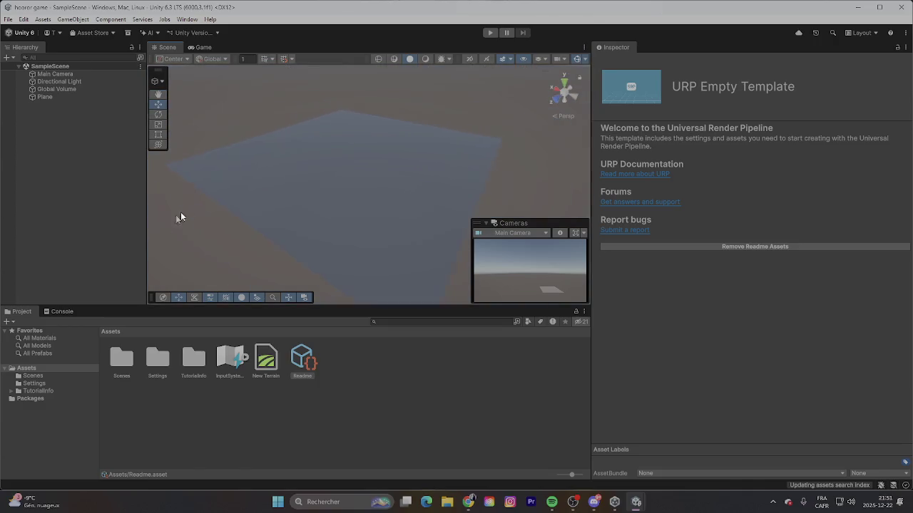
pyautogui.rightClick(315, 169)
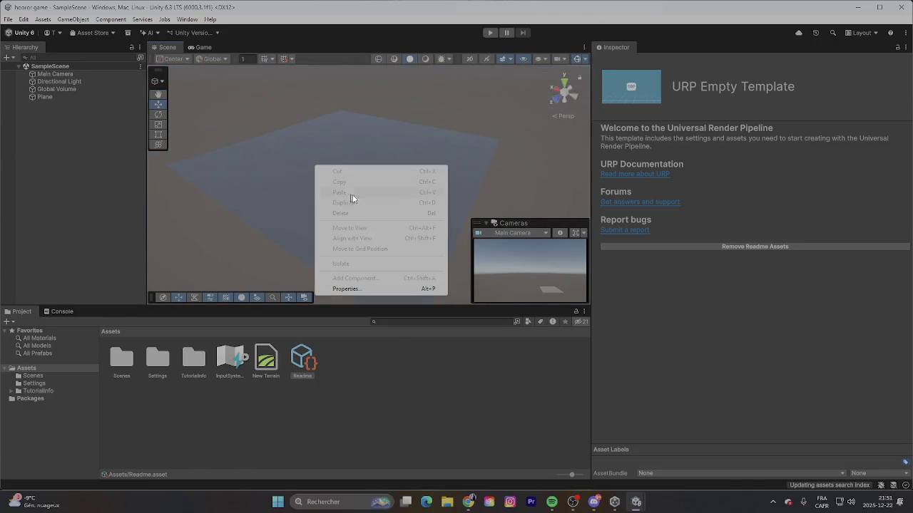
pyautogui.moveTo(635, 499)
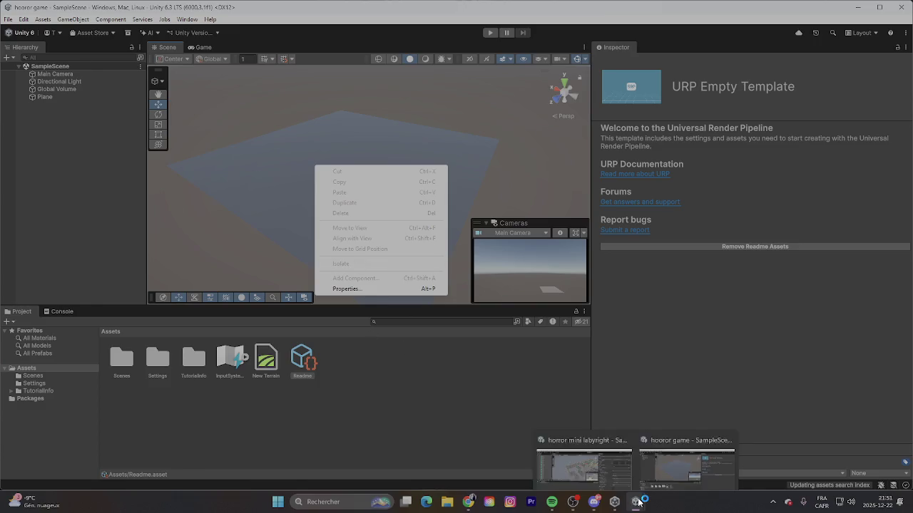
pyautogui.click(609, 466)
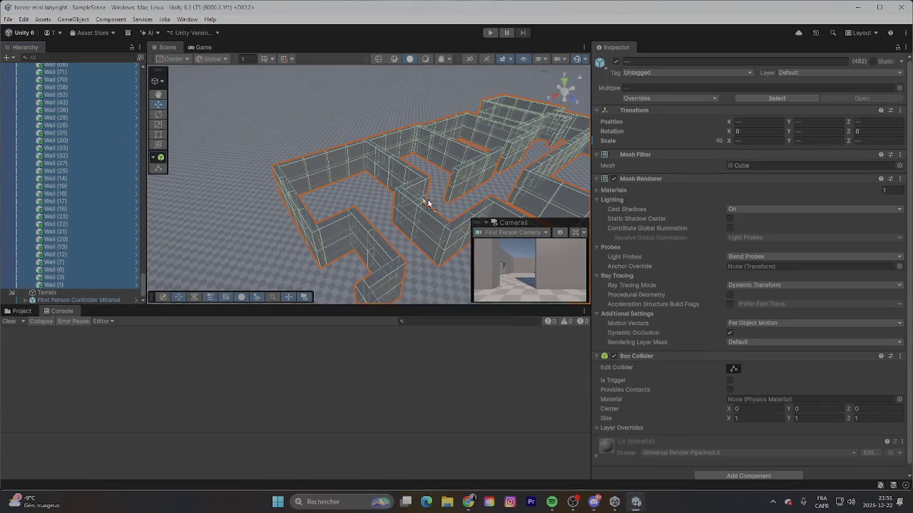
pyautogui.moveTo(634, 499)
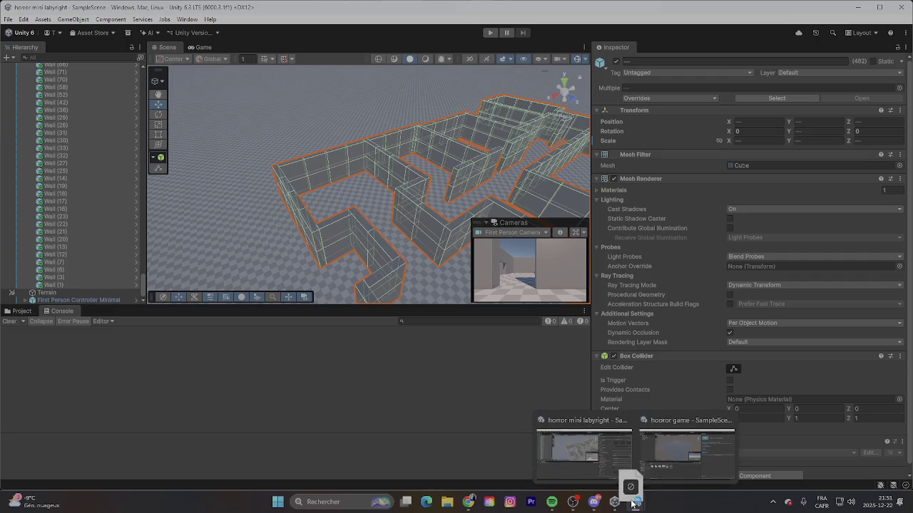
pyautogui.click(667, 457)
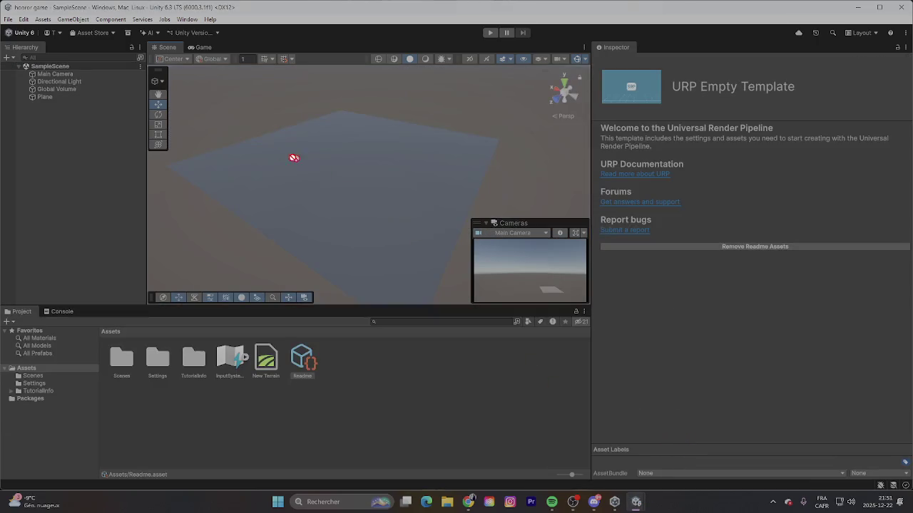
pyautogui.click(64, 152)
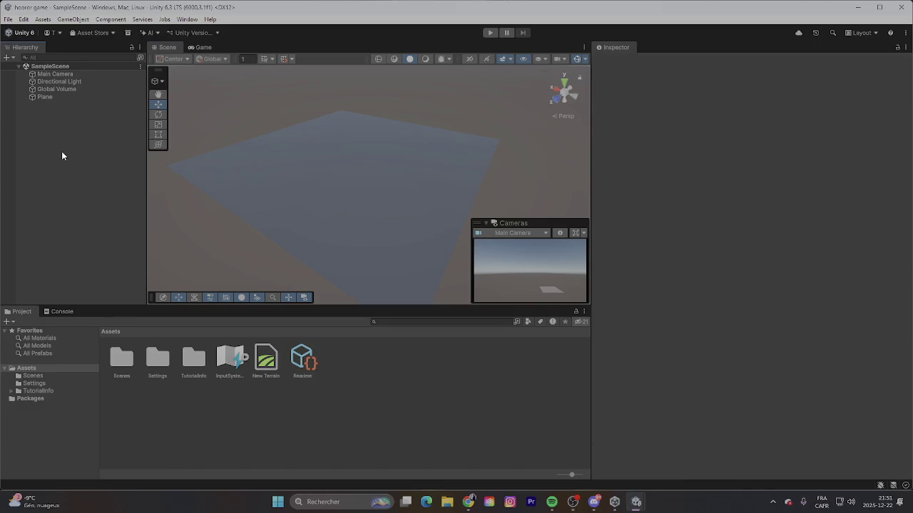
pyautogui.rightClick(62, 152)
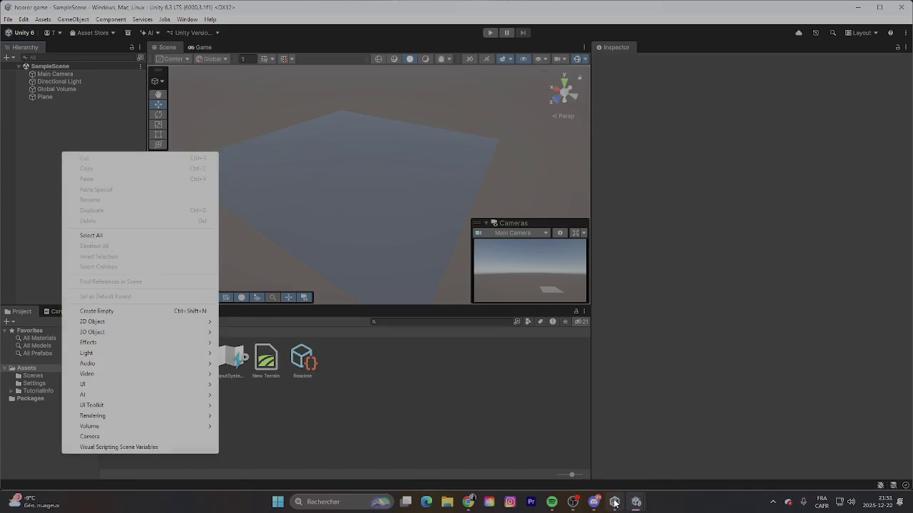
# Step: Select all objects in the hooror game Hierarchy, then minimize its editor
pyautogui.click(614, 502)
pyautogui.moveTo(644, 506)
pyautogui.click(675, 464)
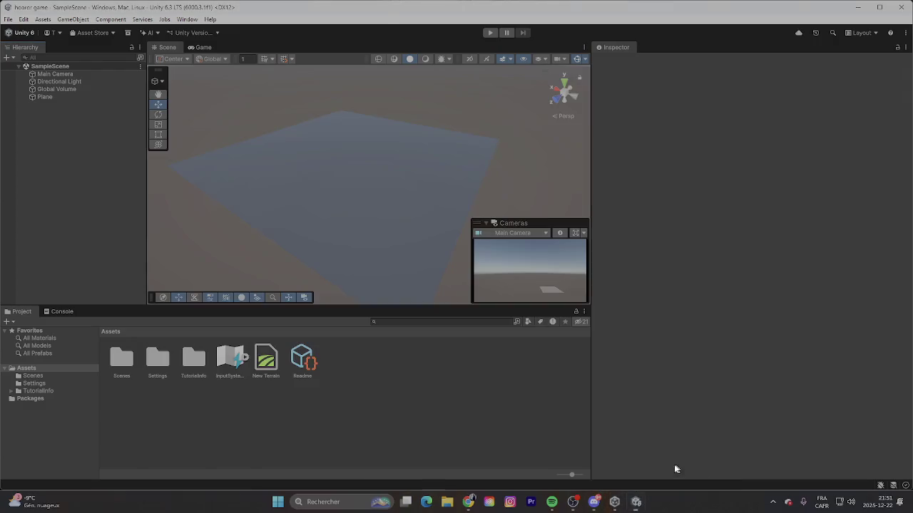
pyautogui.rightClick(106, 181)
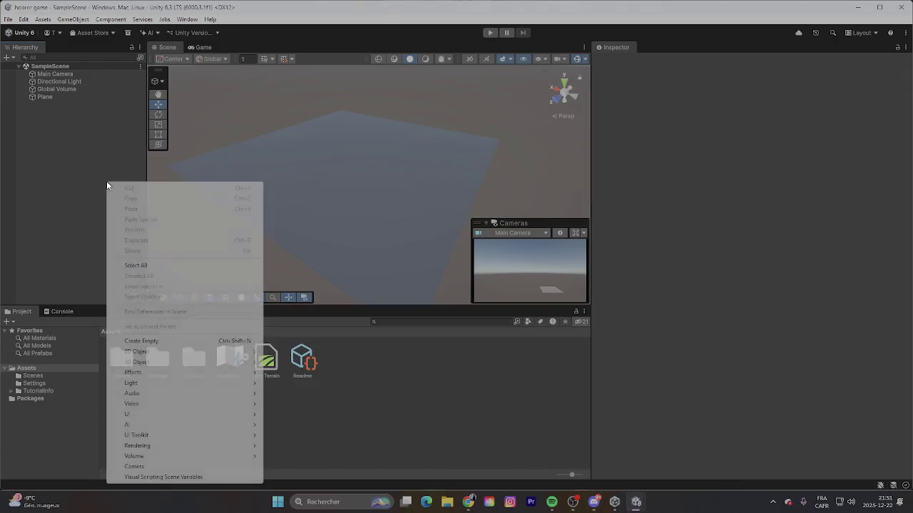
pyautogui.click(136, 265)
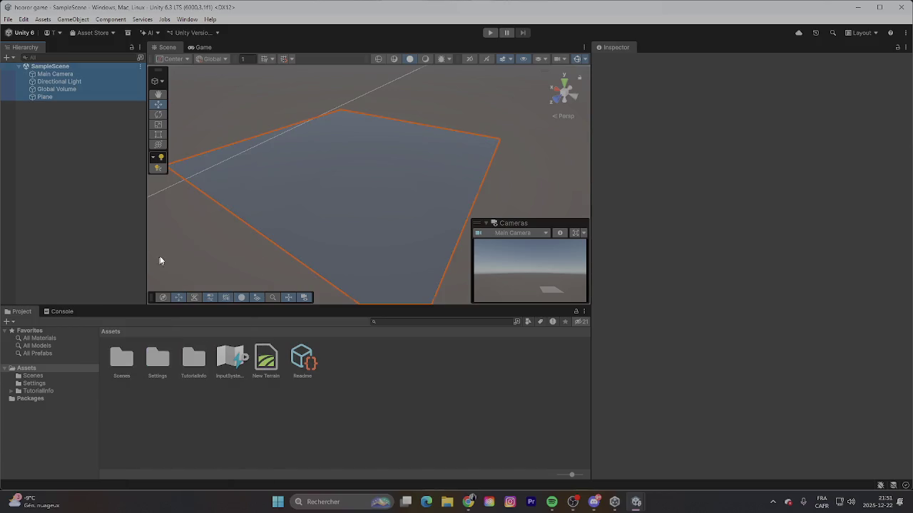
pyautogui.rightClick(102, 124)
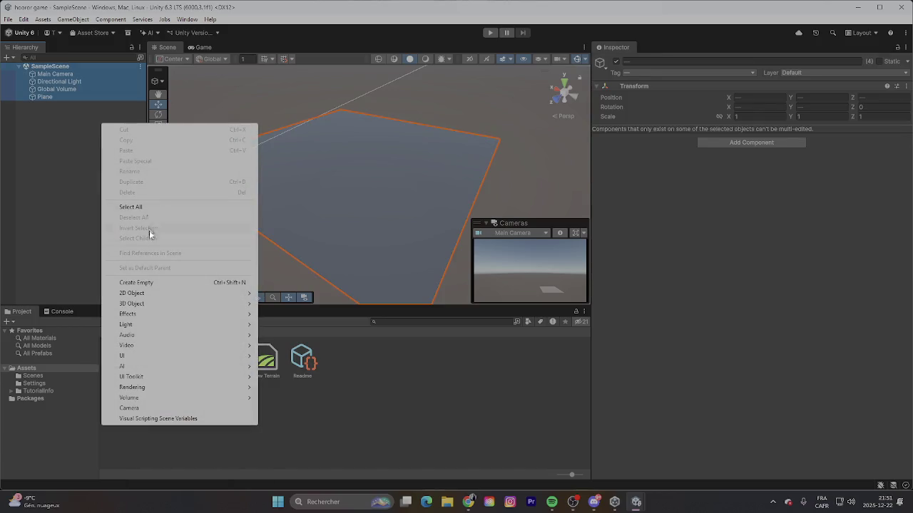
pyautogui.click(859, 7)
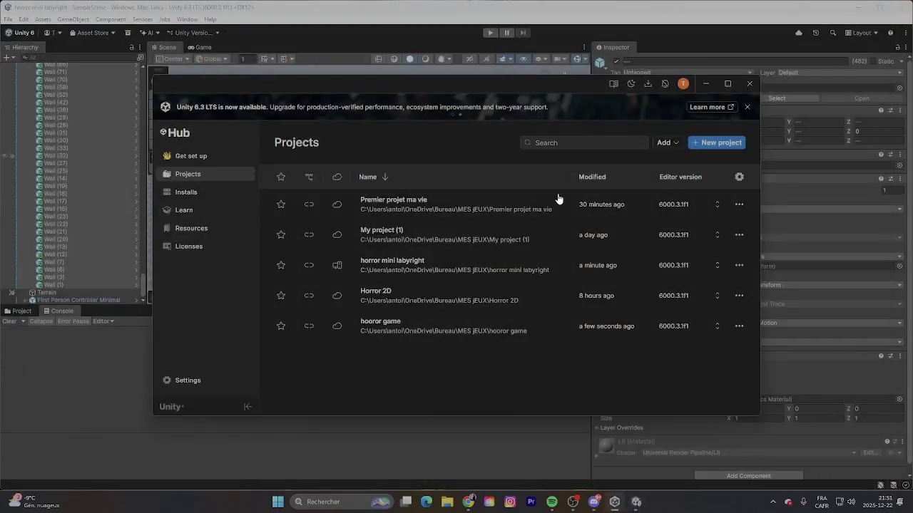
# Step: Close Unity Hub and the horror mini labyright editor window
pyautogui.click(749, 83)
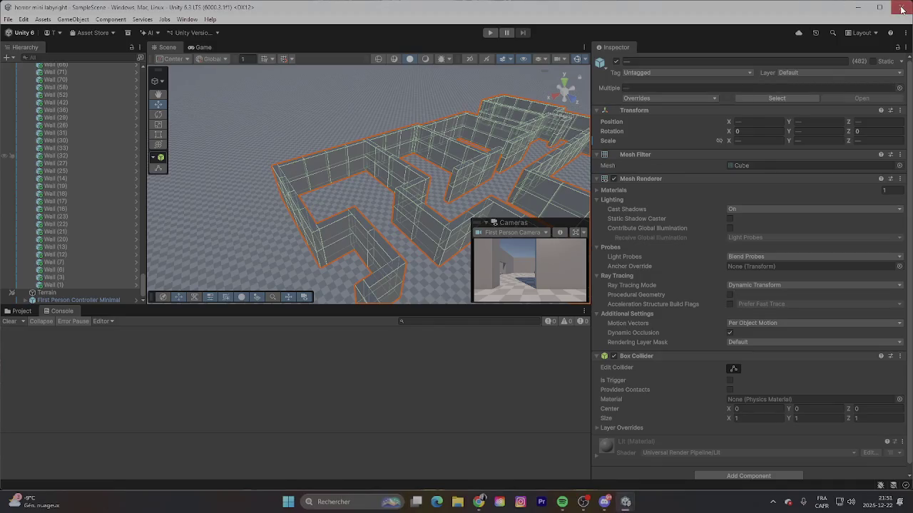
pyautogui.click(899, 6)
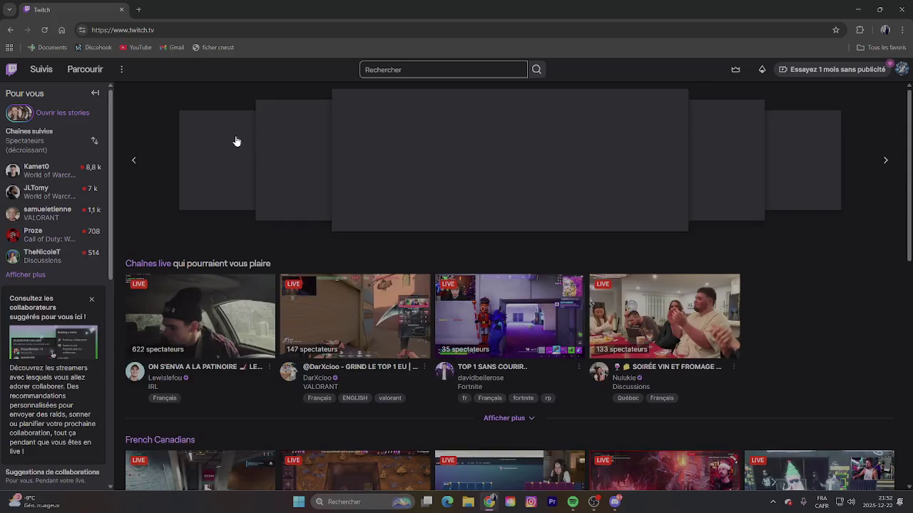
# Step: Search Twitch for 'devel', open Développement de logiciels et de jeux, and pick the UE5 - C++ - !BL stream
pyautogui.click(388, 72)
pyautogui.write('devel')
pyautogui.click(404, 95)
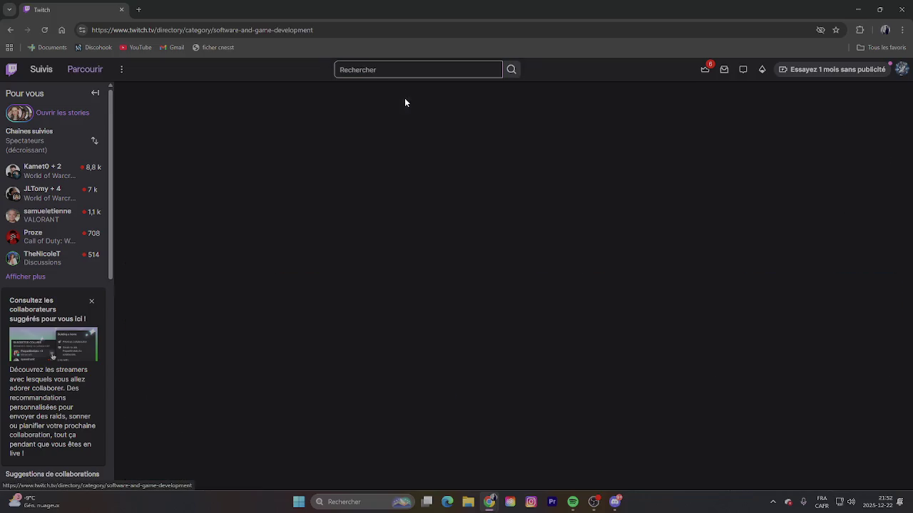
pyautogui.scroll(-1, 311, 308)
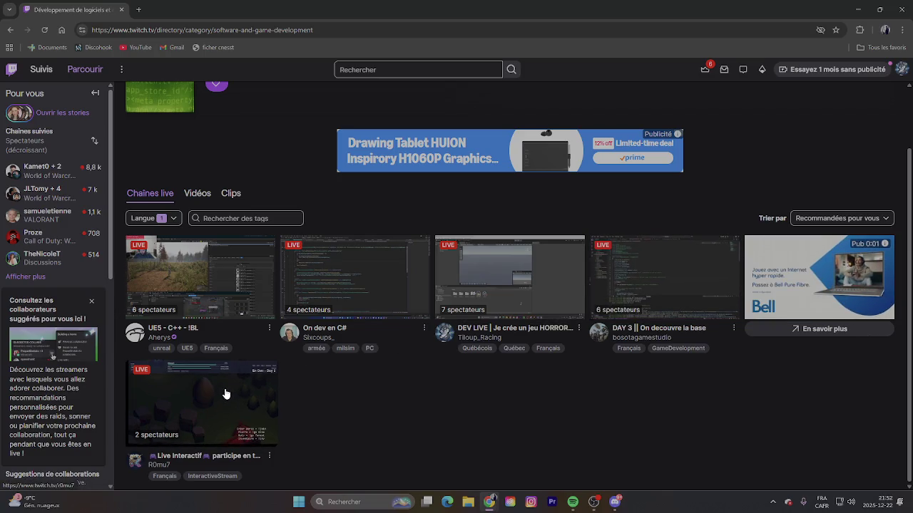
pyautogui.click(214, 300)
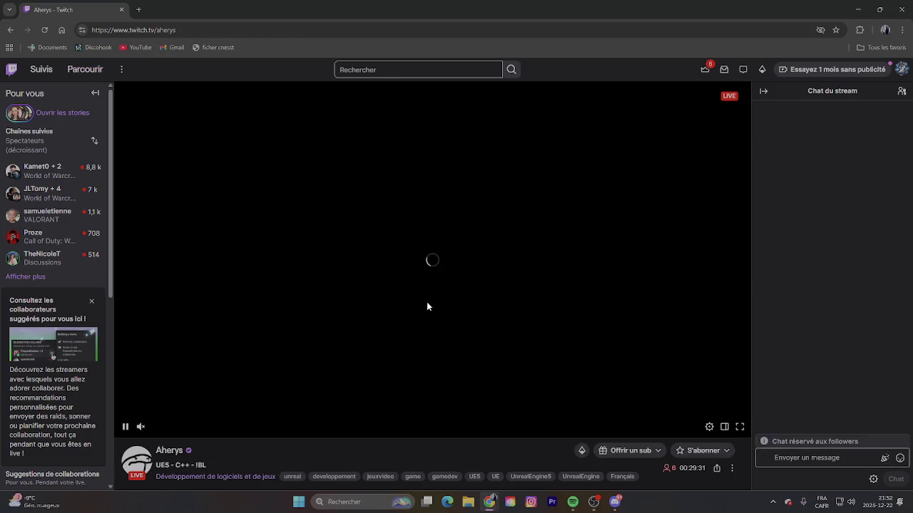
# Step: Scroll down slightly on the UE5 - C++ - !BL live stream page
pyautogui.scroll(-1, 414, 304)
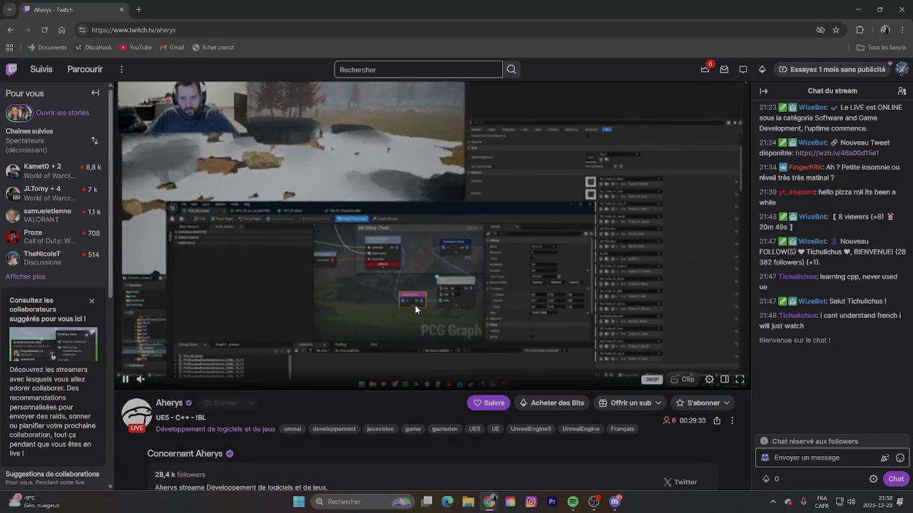